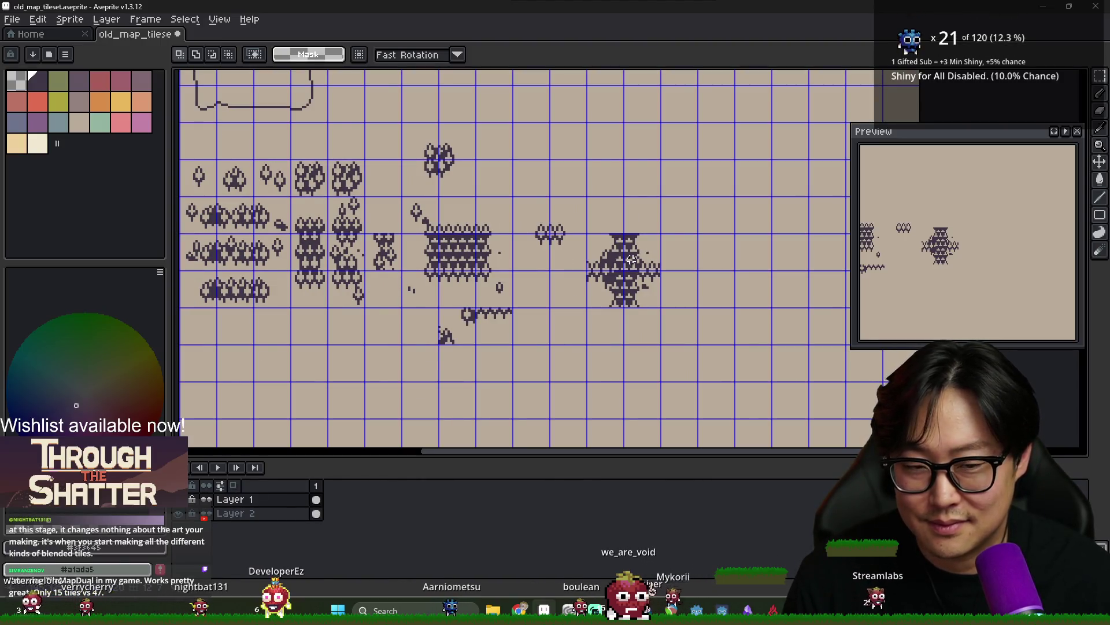
Delete the stray small pieces below the forest tiles
scroll(640, 296, down, 2)
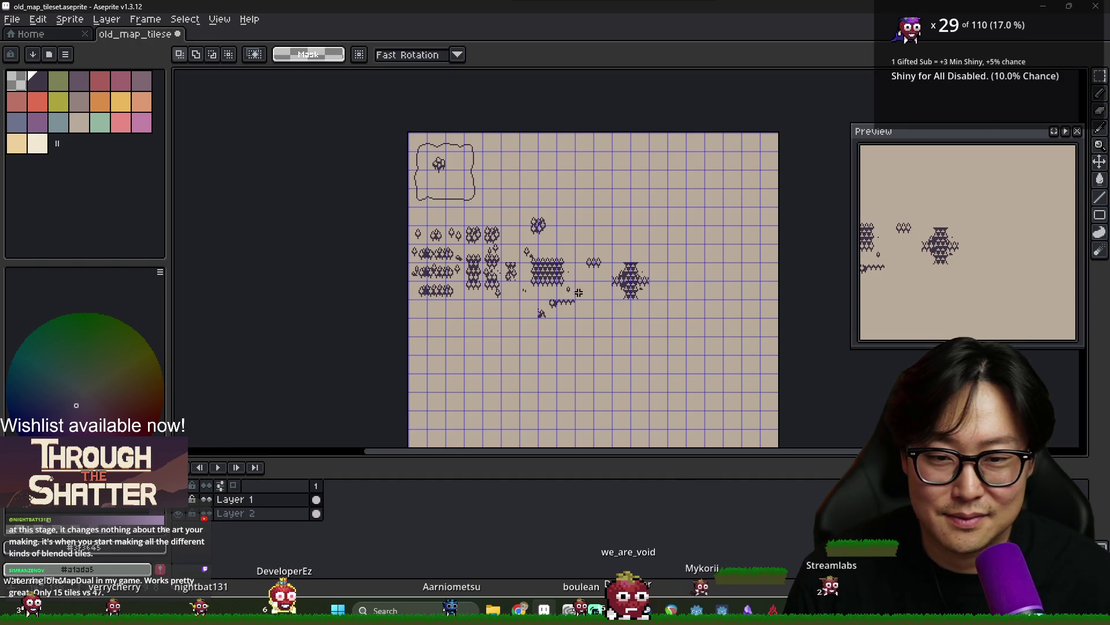
scroll(602, 266, up, 2)
drag(507, 302, 587, 344)
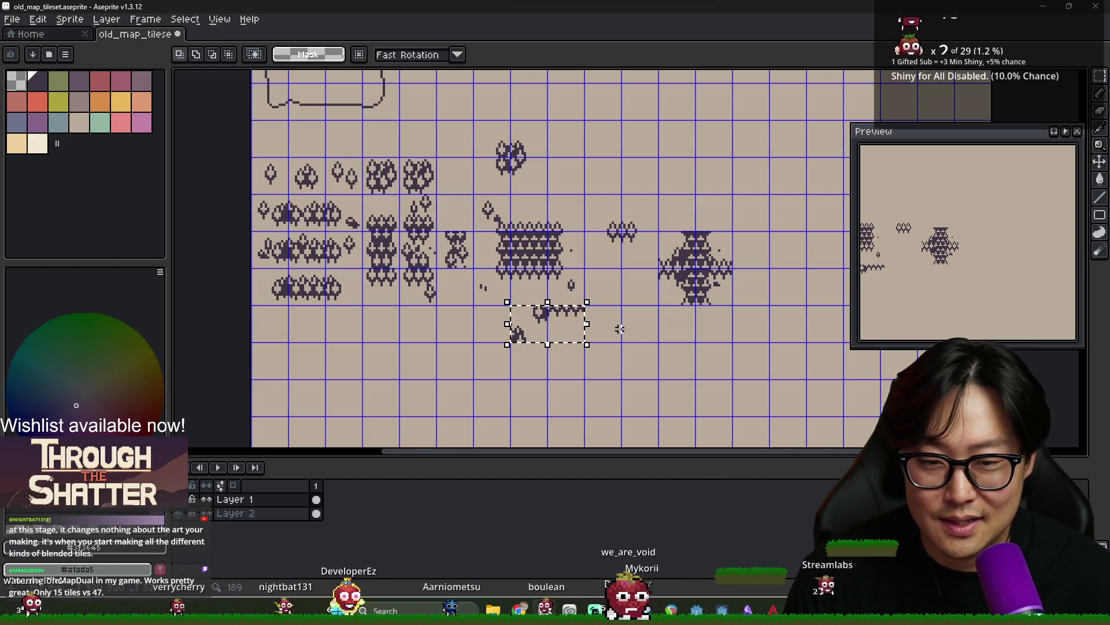
key(Delete)
Move the large tree cluster up one grid cell, above the small shrub
mouse_move(660, 231)
mouse_down()
mouse_move(732, 305)
mouse_move(638, 175)
mouse_up()
key(Delete)
key(ctrl+v)
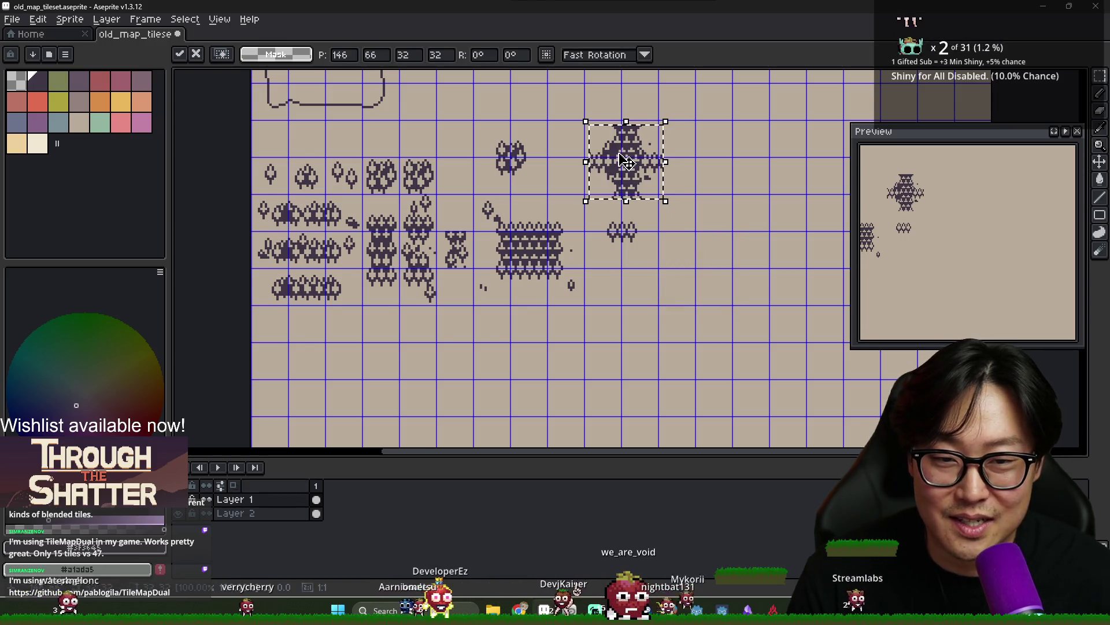
scroll(624, 153, up, 1)
click(668, 236)
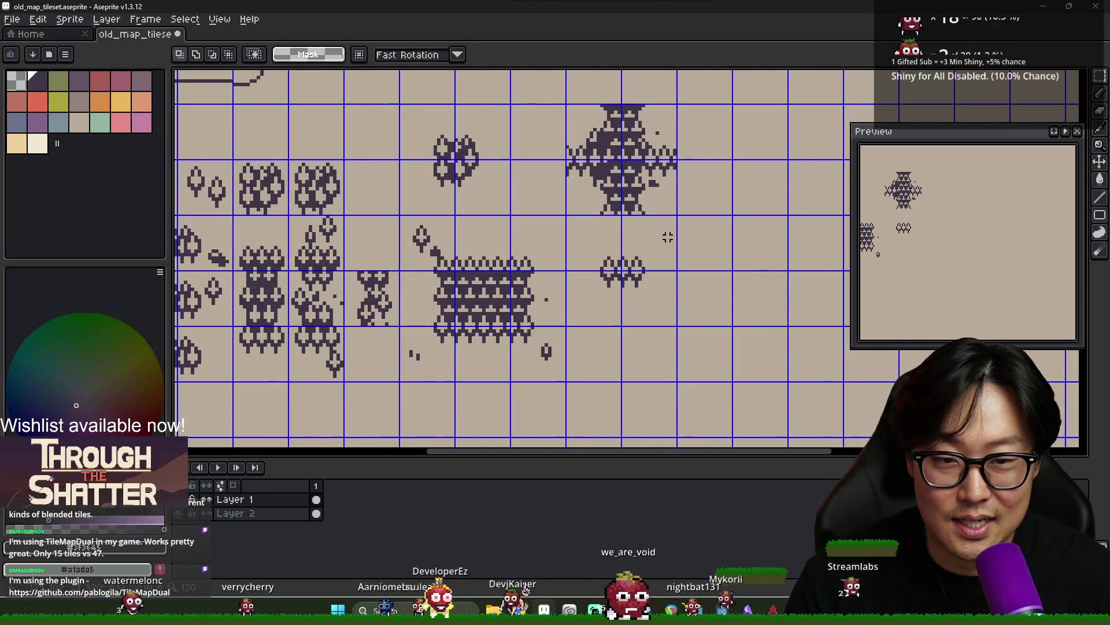
scroll(671, 237, down, 1)
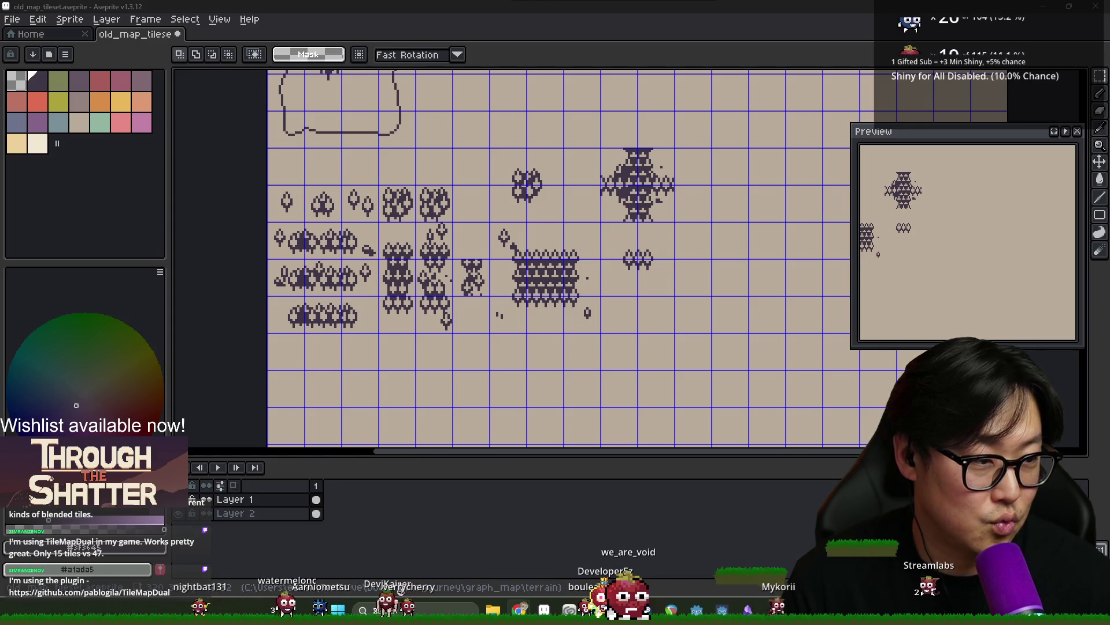
key(alt+Tab)
Scroll the TileMapDual README to the pink diagram on drawing with fully-filled and empty tiles
scroll(457, 439, up, 4)
scroll(483, 417, down, 3)
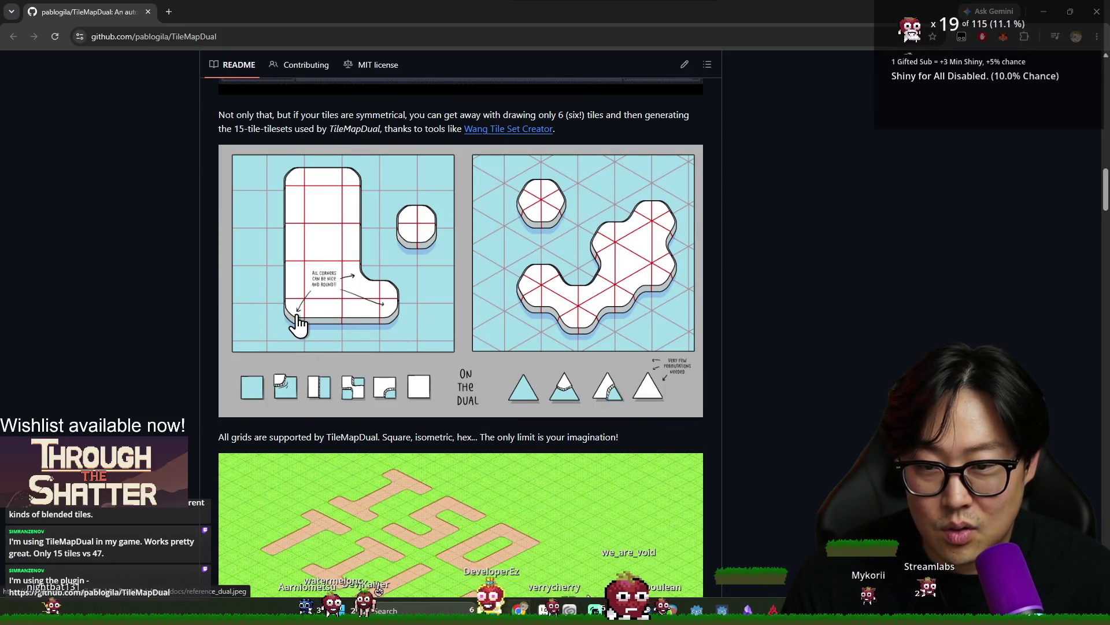
scroll(415, 336, down, 15)
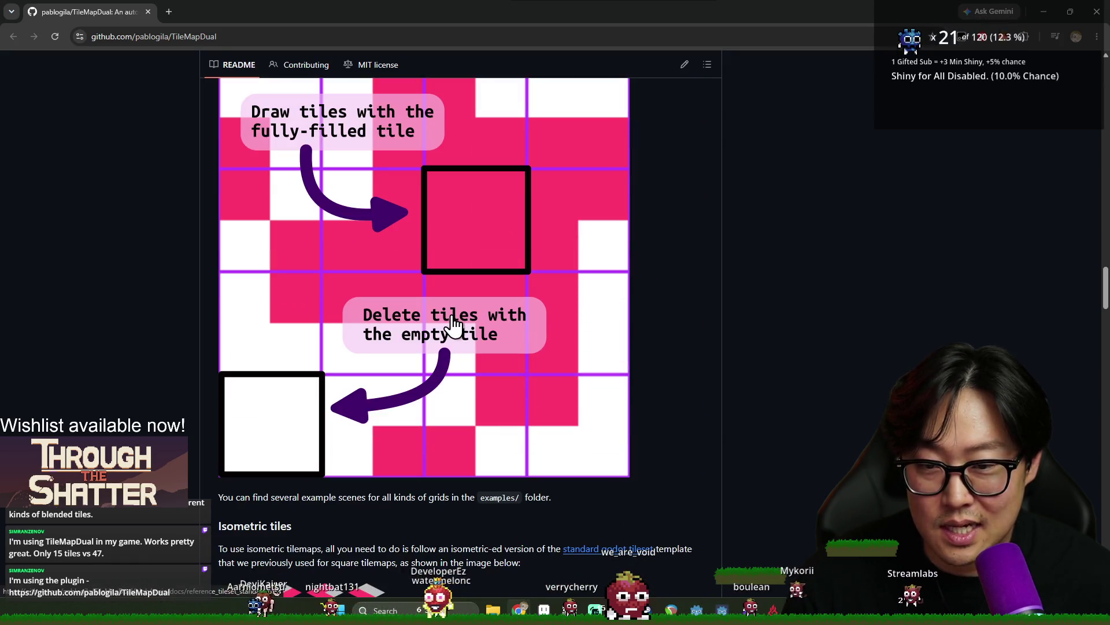
scroll(453, 320, up, 2)
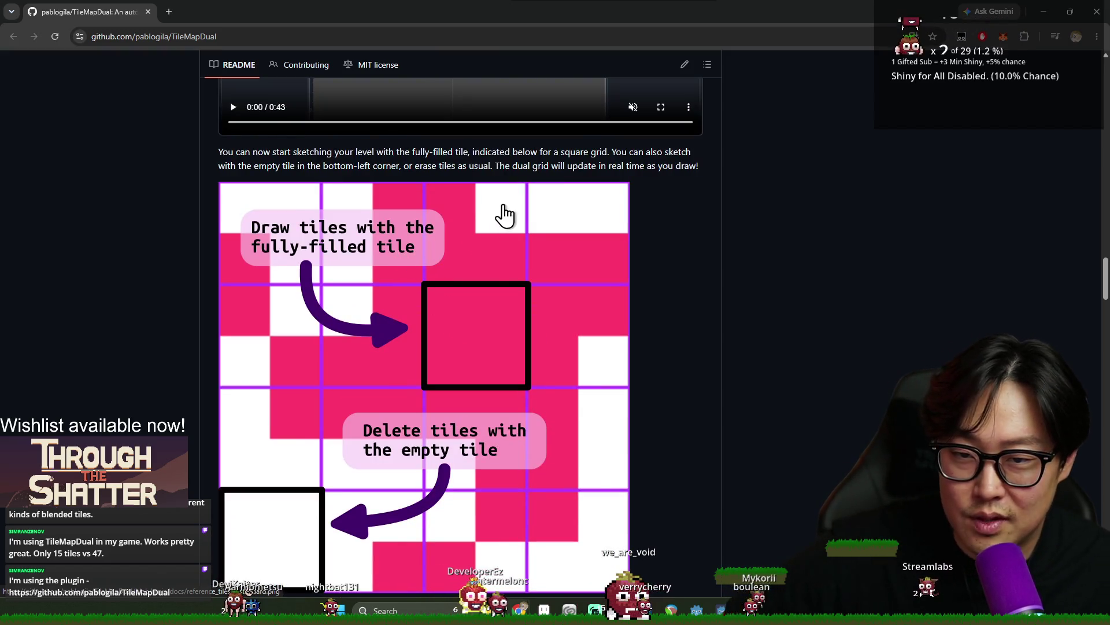
scroll(502, 217, down, 15)
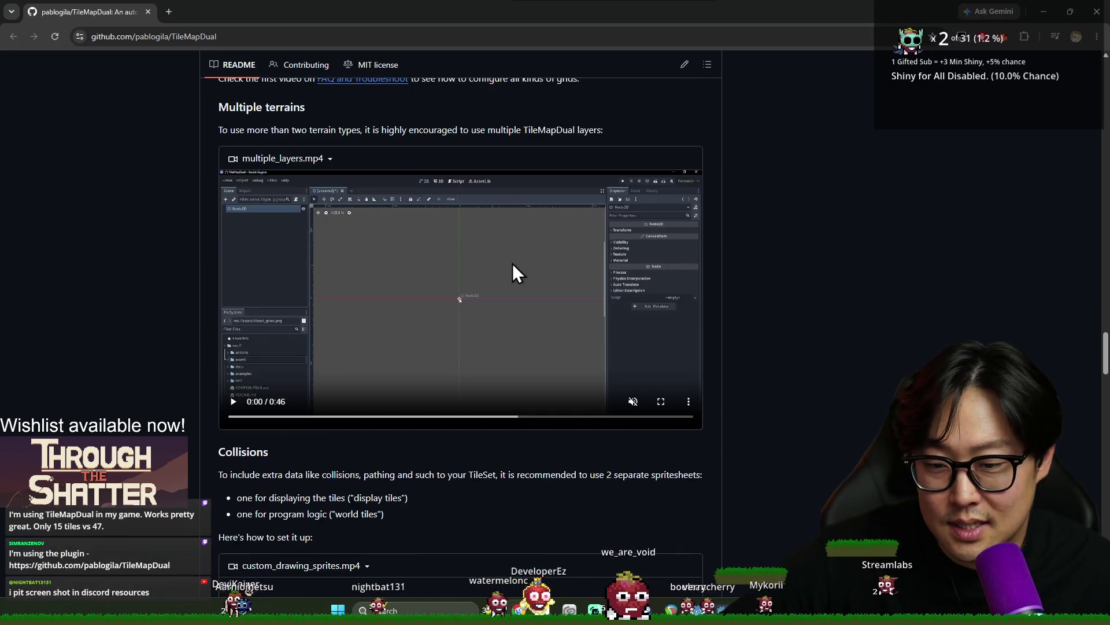
scroll(513, 265, up, 14)
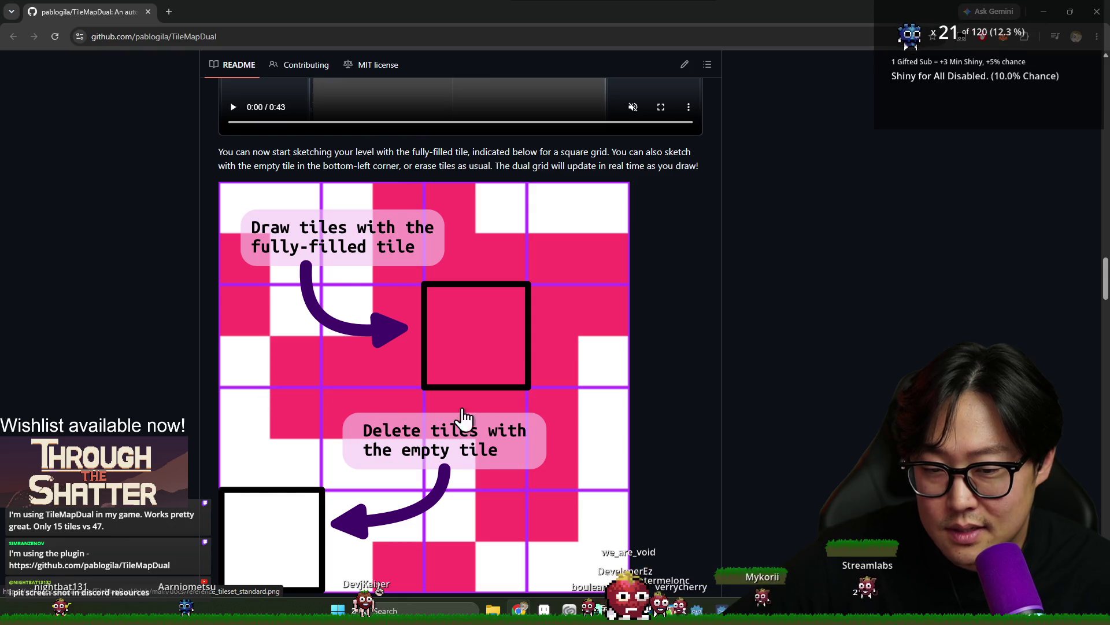
scroll(395, 318, down, 5)
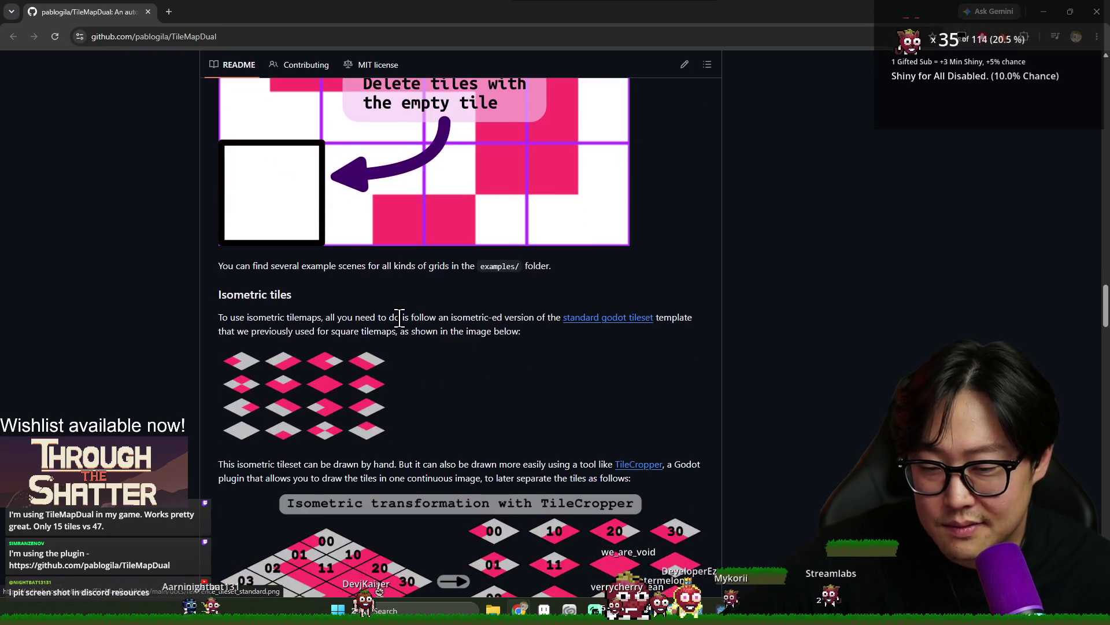
scroll(409, 317, up, 6)
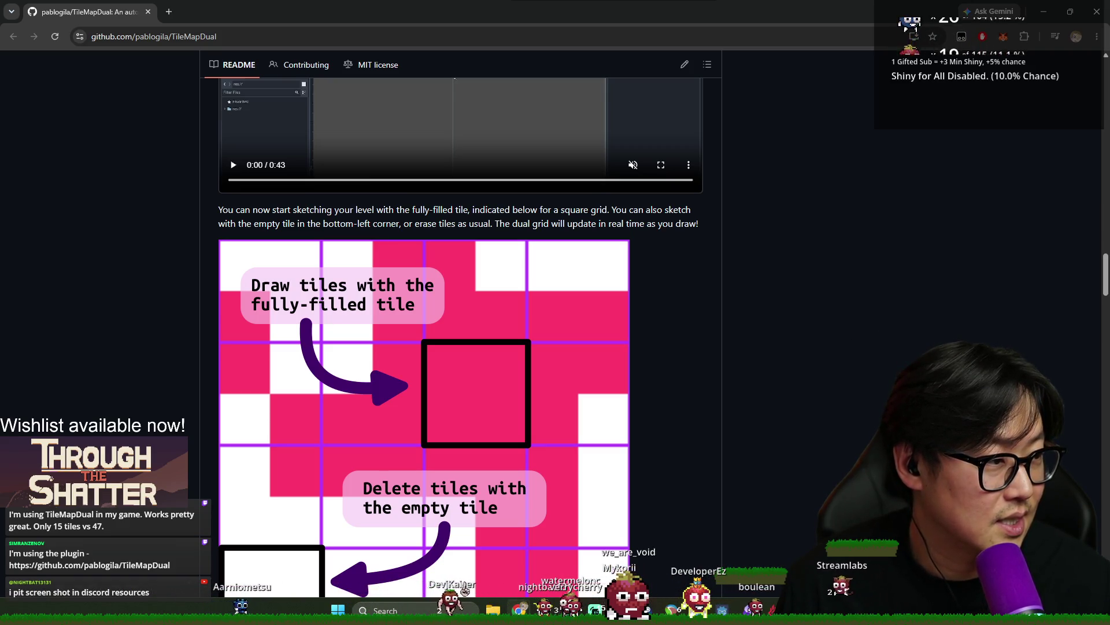
key(alt+Tab)
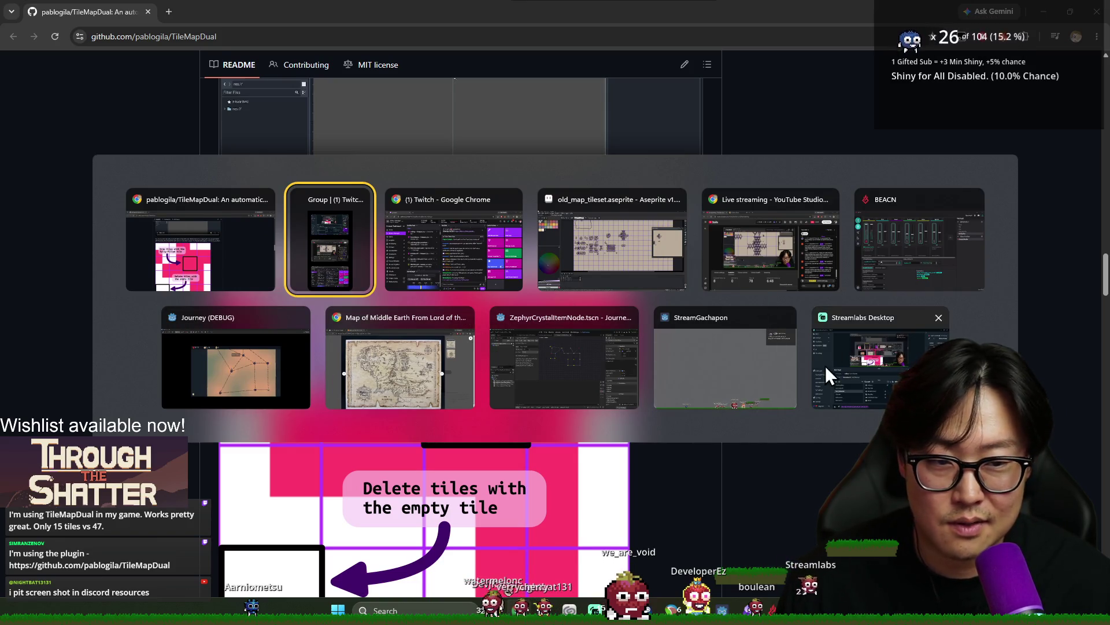
In Discord's #resources-and-guides, enlarge the 15-piece image, comparing it with the 47-piece one
key(Escape)
key(alt+Tab)
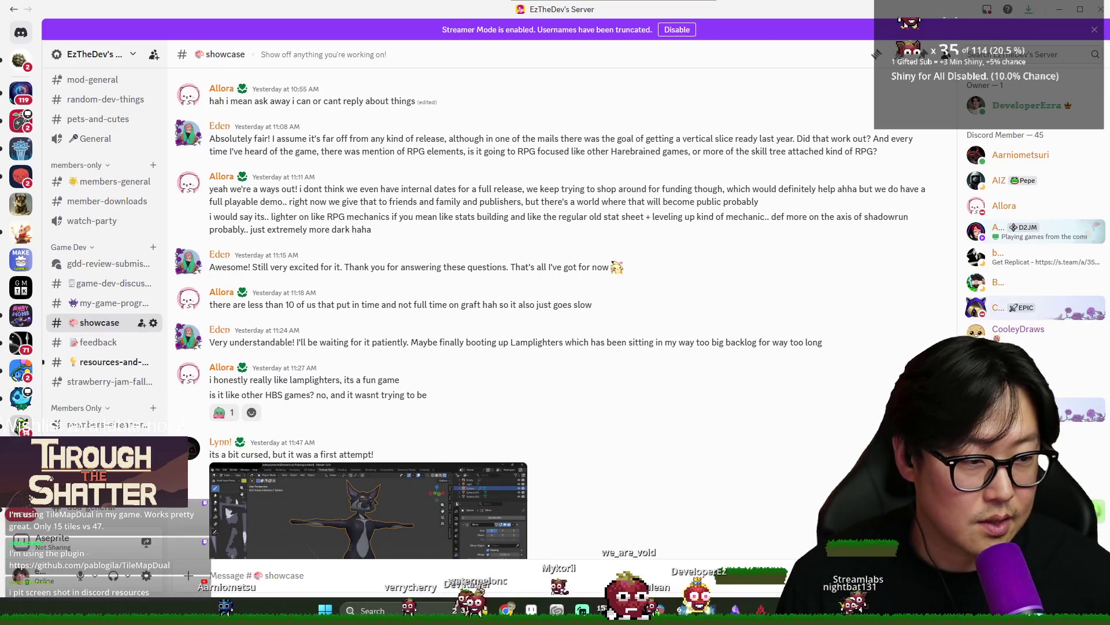
click(106, 367)
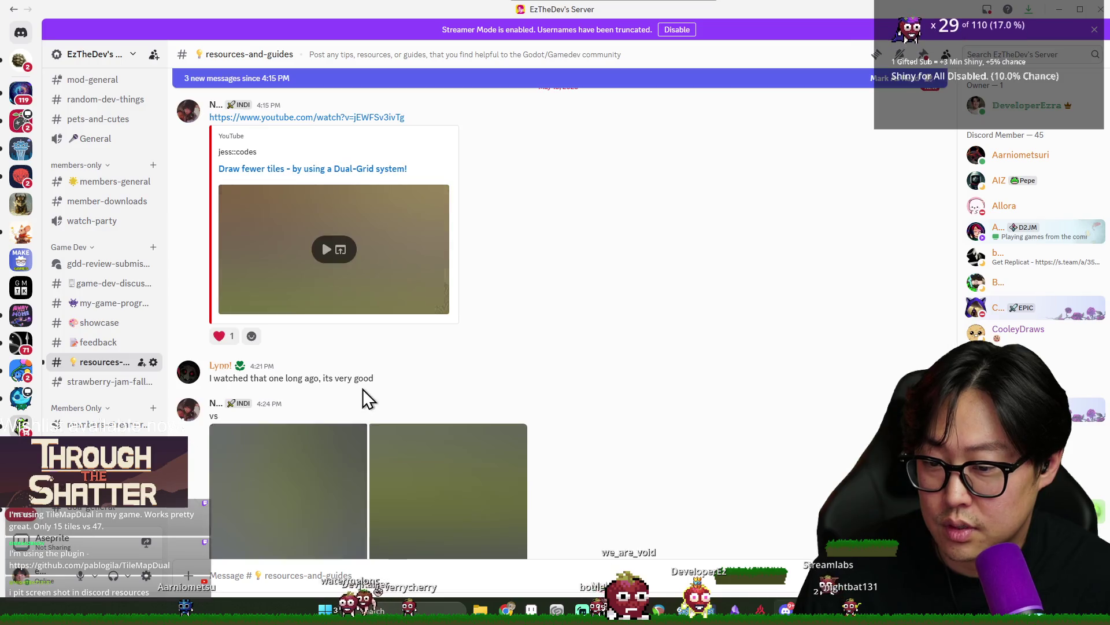
scroll(365, 399, down, 1)
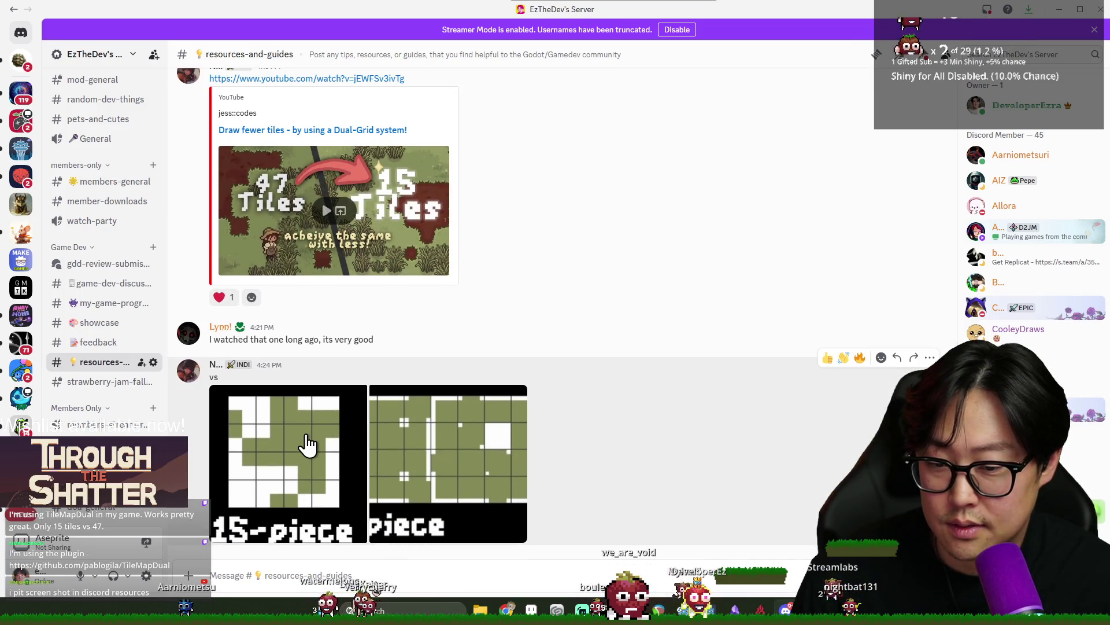
click(307, 444)
click(1084, 299)
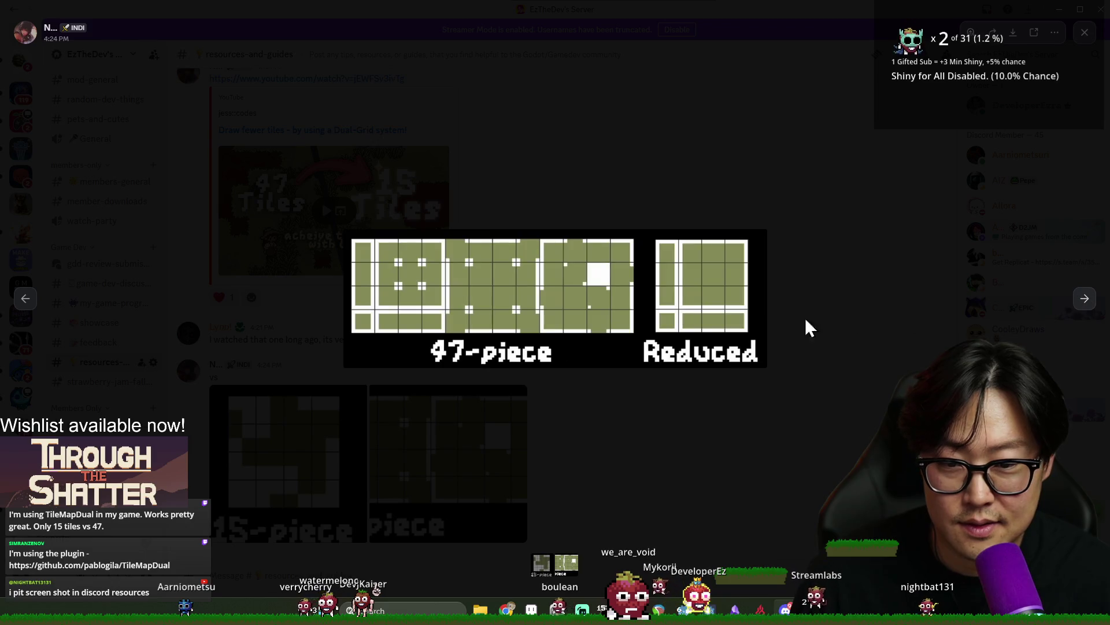
click(22, 301)
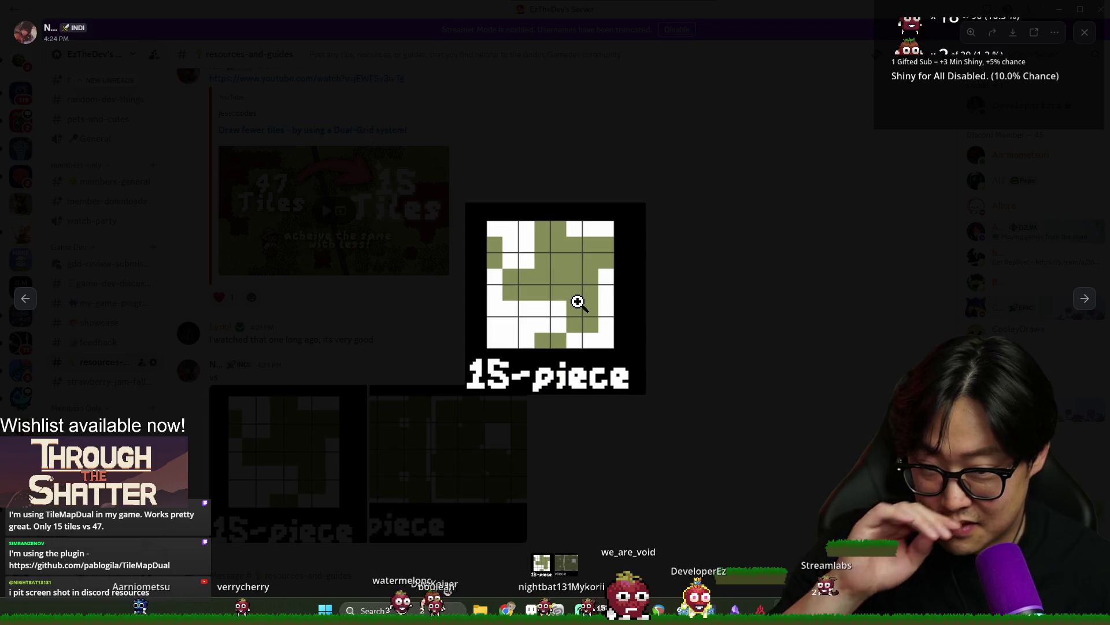
Copy the 15-piece tile image to the clipboard and switch back to Aseprite
right_click(581, 300)
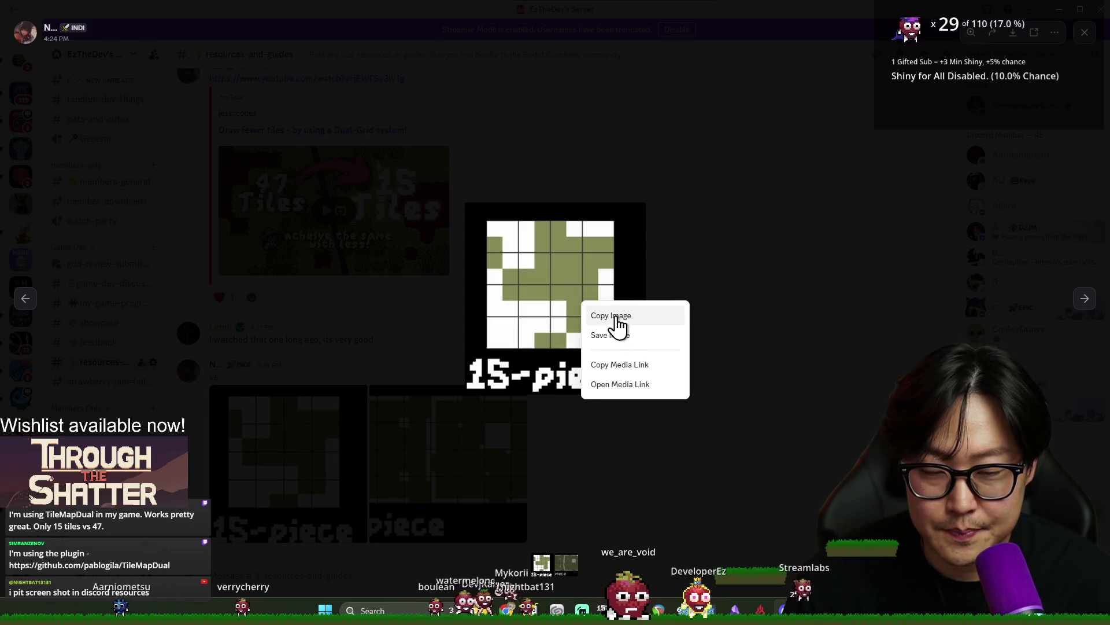
click(617, 317)
key(alt+Tab)
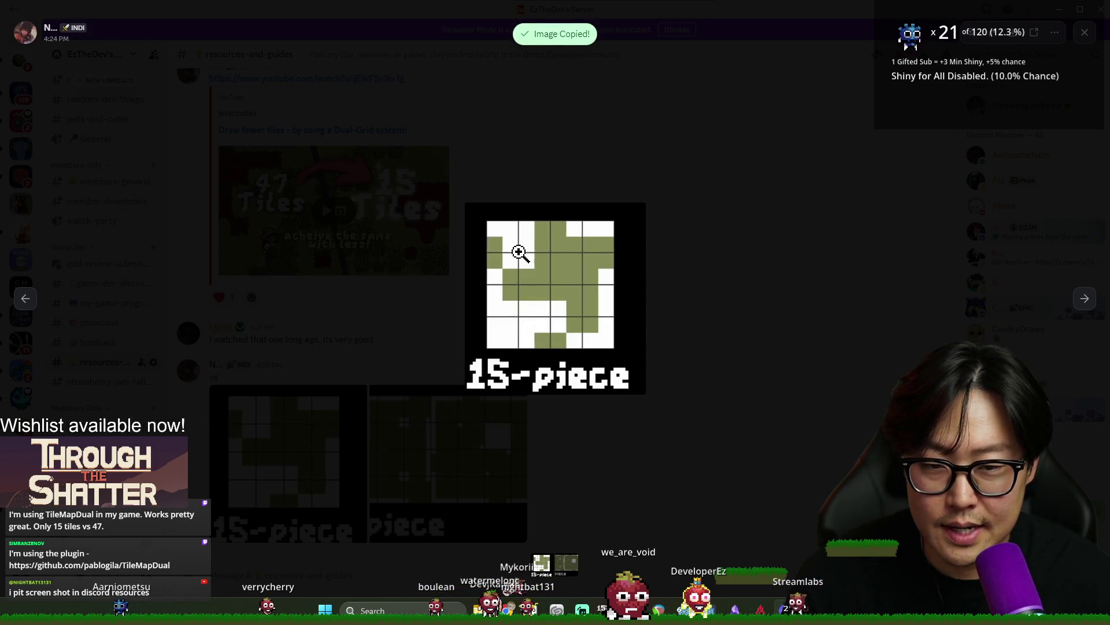
key(alt+Tab)
key(alt+Tab)
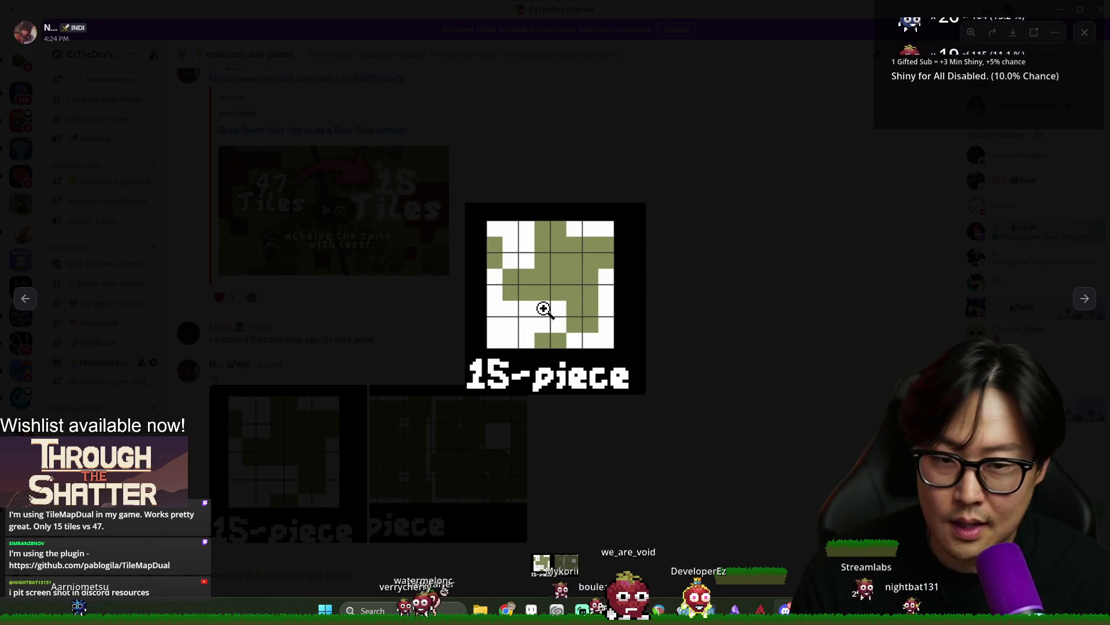
key(alt+Tab)
key(alt+Tab)
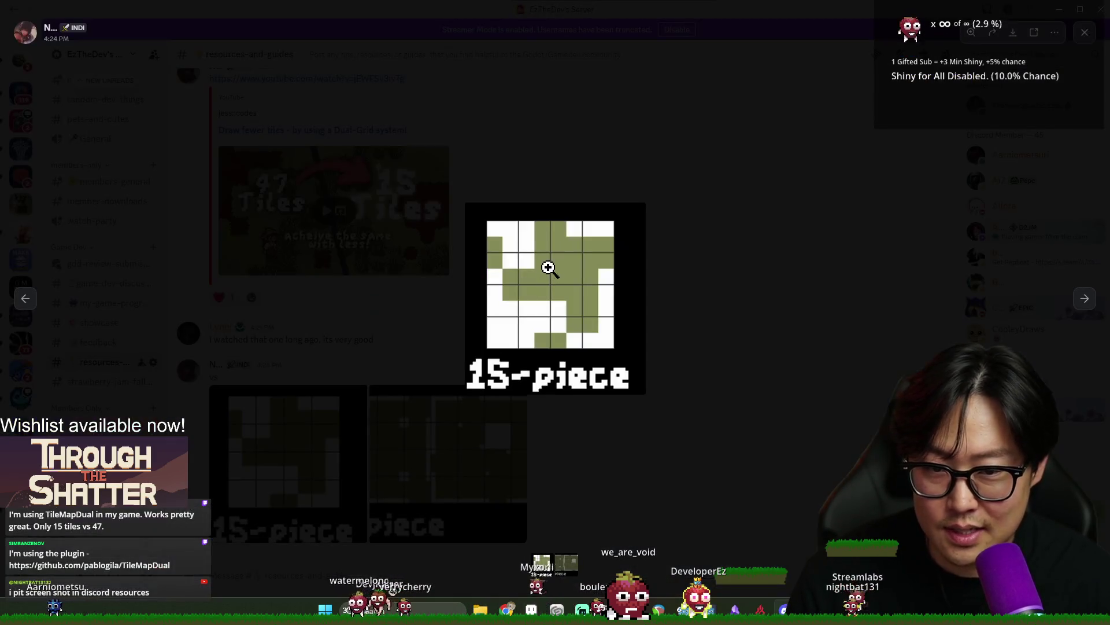
key(alt+Tab)
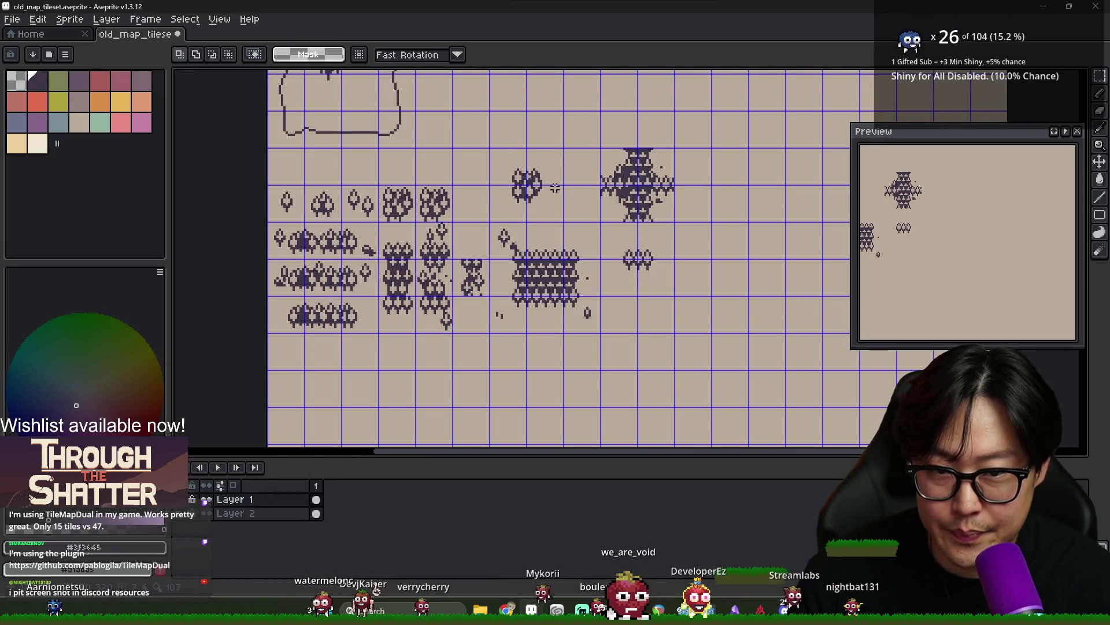
Lift a 16x16 piece and nudge it up and right toward the top forest row
click(543, 171)
drag(544, 170, 503, 304)
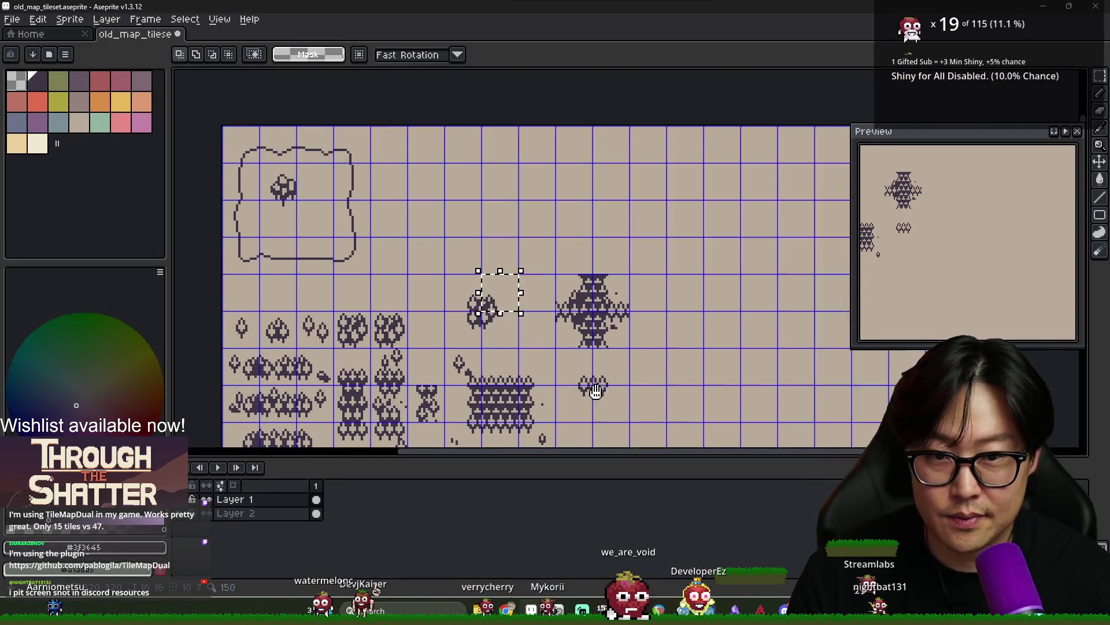
click(503, 304)
key(shift+Right)
key(shift+Right)
key(shift+Right)
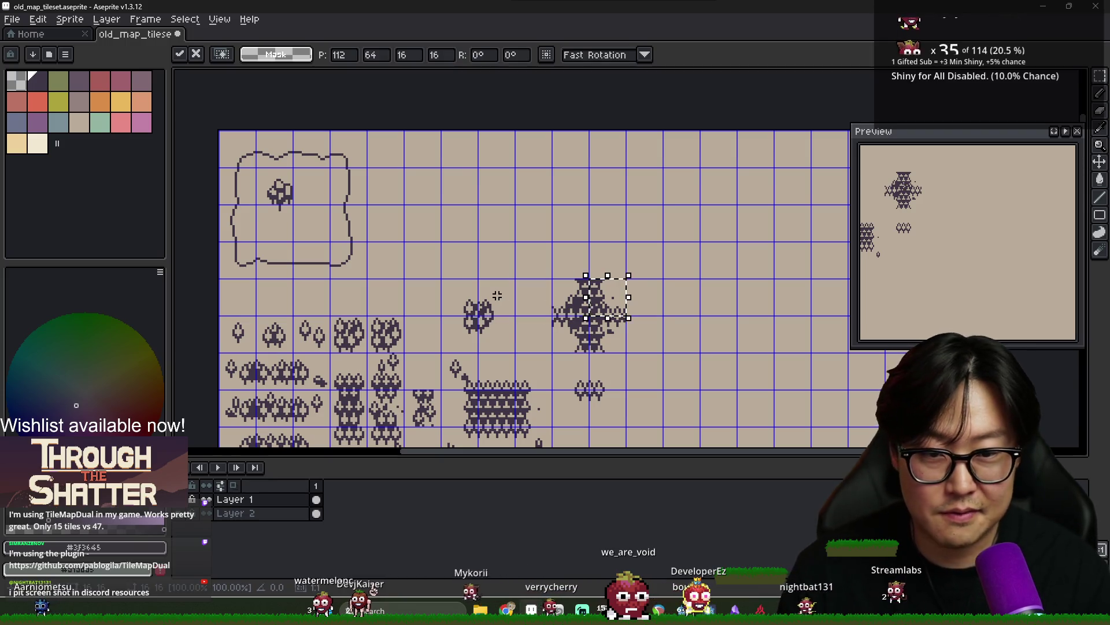
key(shift+Up)
key(shift+Up)
key(shift+Up)
key(alt+Tab)
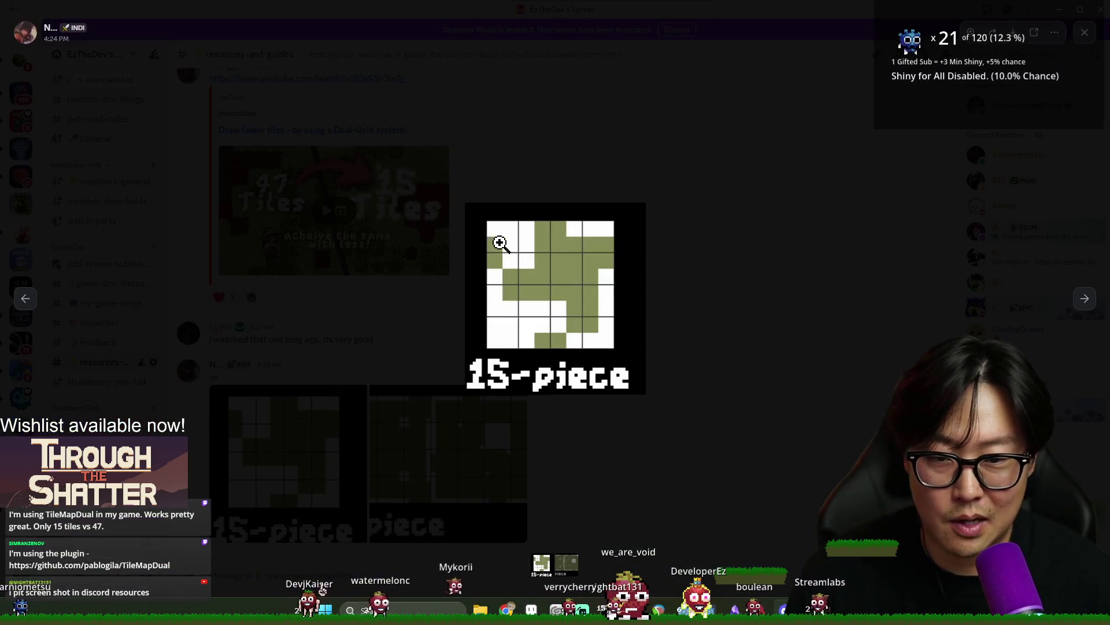
key(alt+Tab)
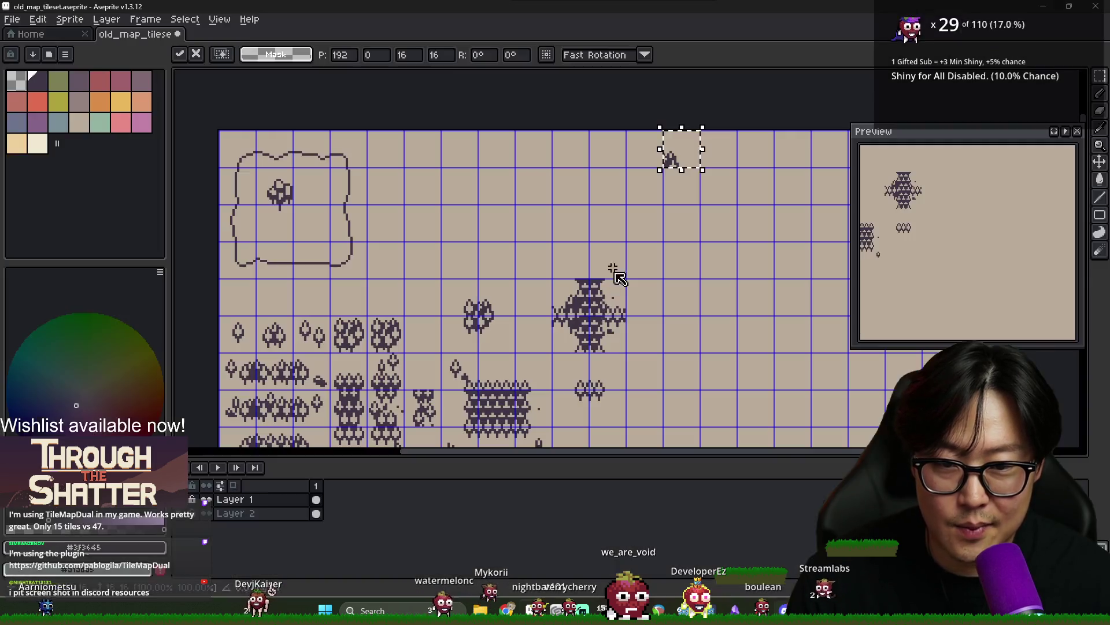
Place a second piece in the top-right area, three cells right and up, and commit it
click(469, 402)
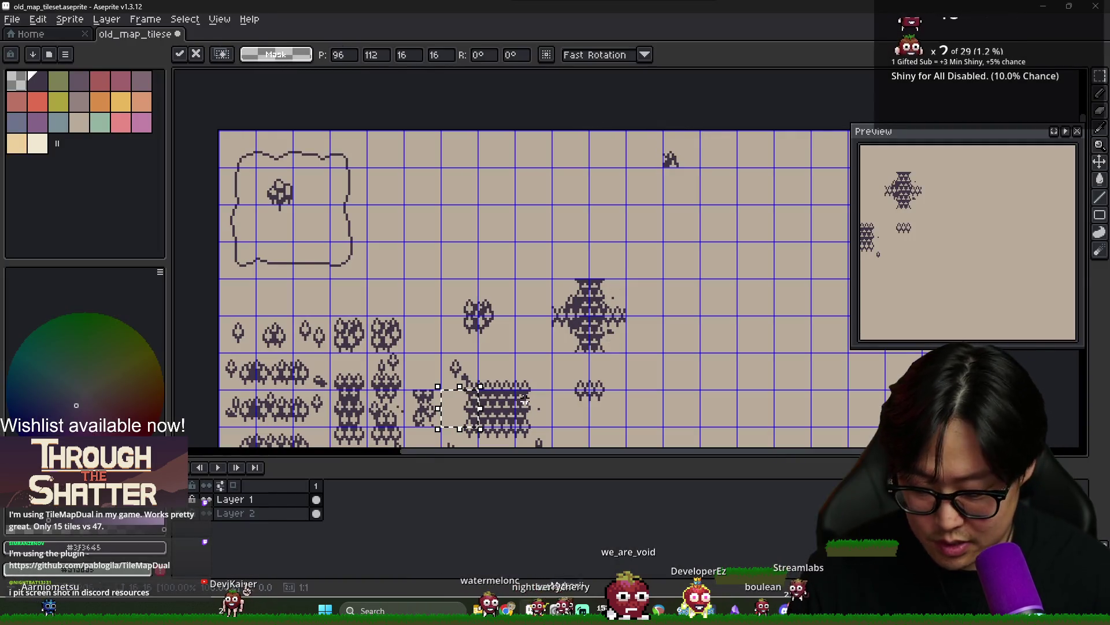
mouse_move(523, 399)
mouse_down()
mouse_move(634, 399)
mouse_move(634, 214)
mouse_move(671, 177)
mouse_up()
key(alt+Tab)
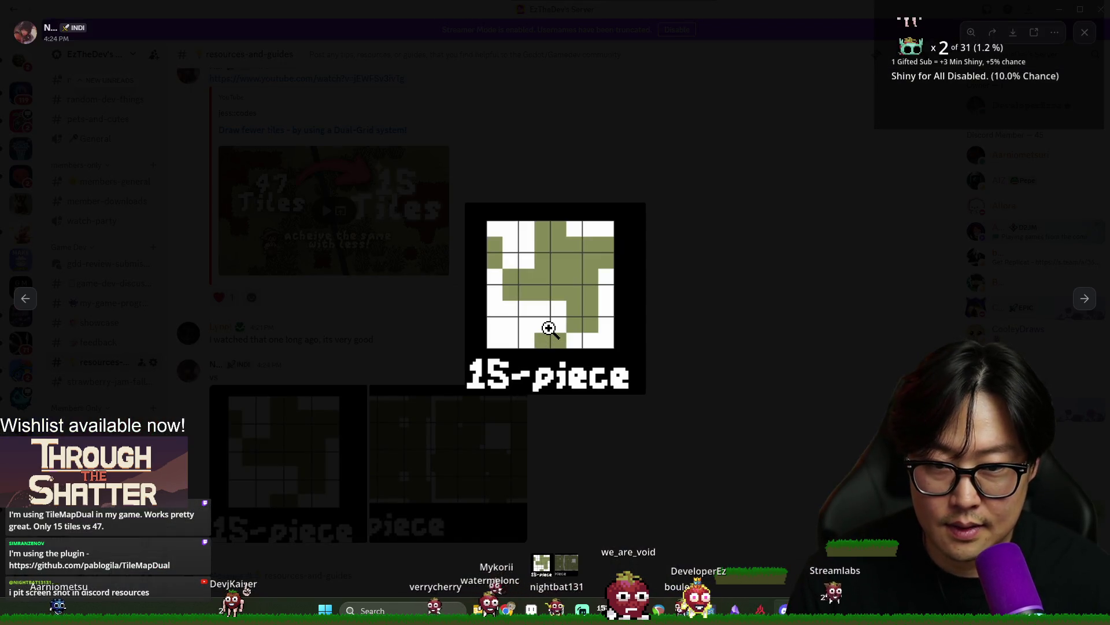
key(alt+Tab)
key(alt+Tab)
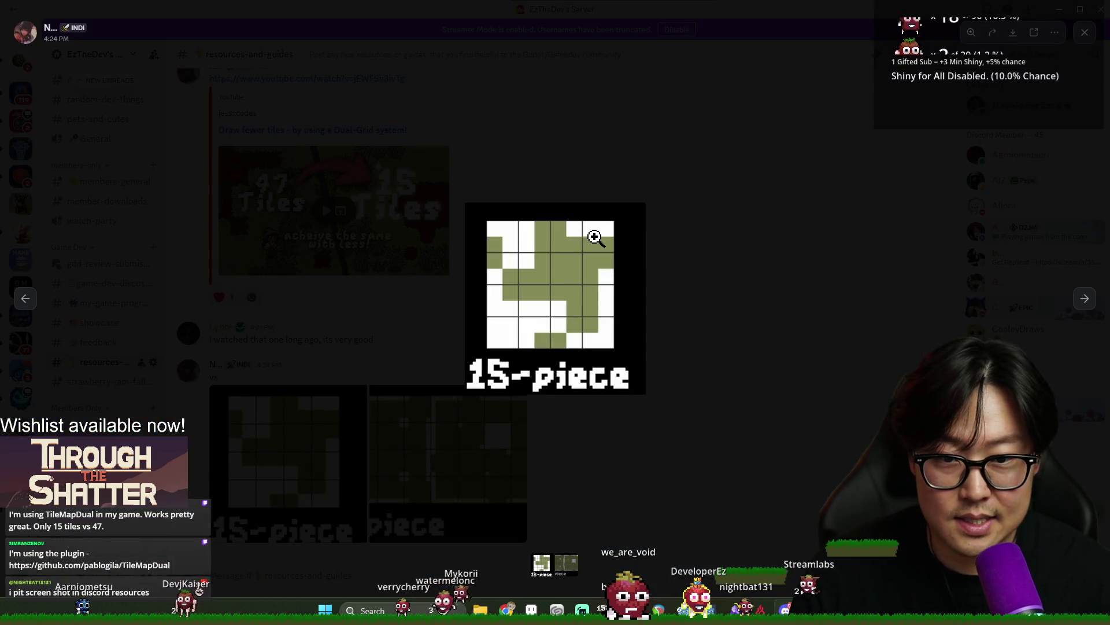
key(alt+Tab)
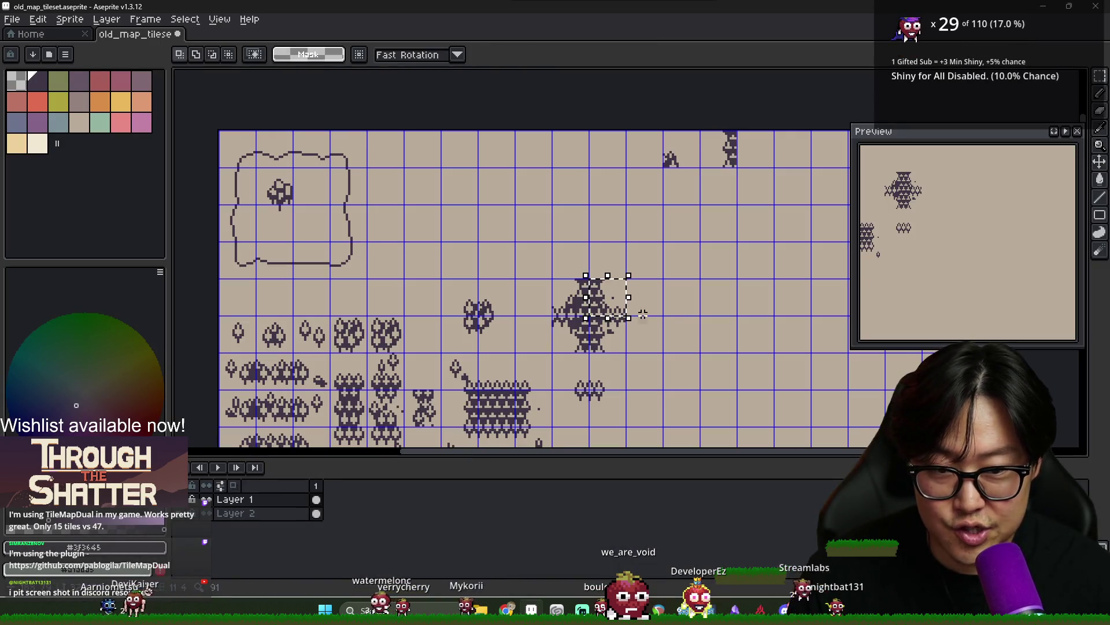
key(shift+Right)
key(shift+Right)
key(shift+Right)
key(shift+Right)
key(shift+Up)
key(shift+Up)
key(shift+Up)
key(shift+Up)
key(Return)
key(alt+Tab)
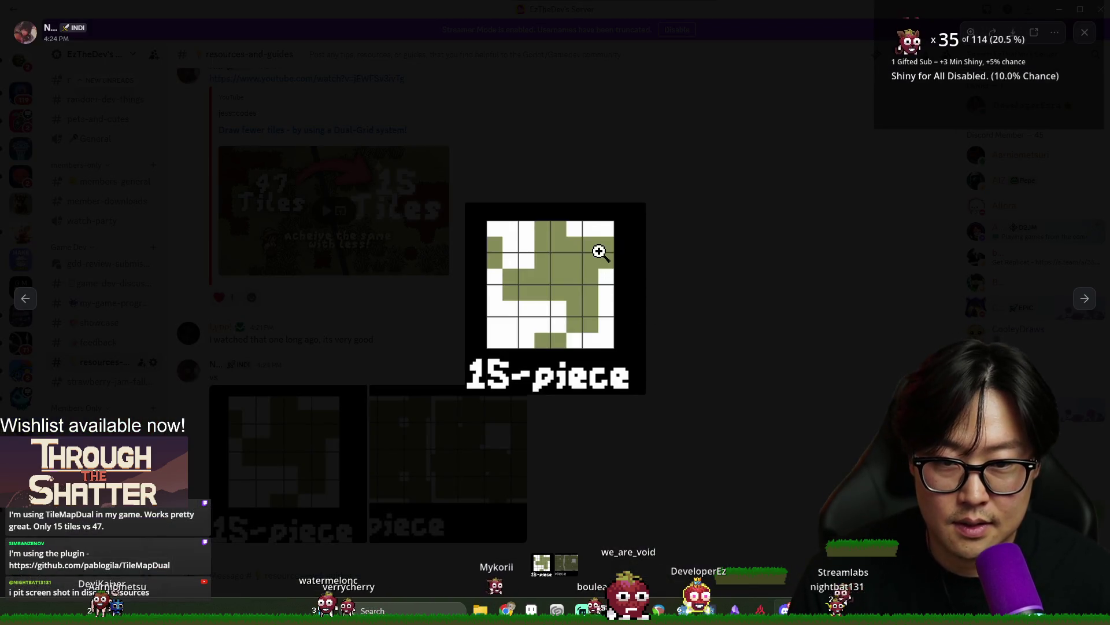
key(alt+Tab)
Nudge the small forest tile into its top-row slot and commit it
drag(510, 369, 508, 386)
key(shift+Right)
key(shift+Right)
key(shift+Right)
key(shift+Right)
key(shift+Up)
key(shift+Up)
key(shift+Up)
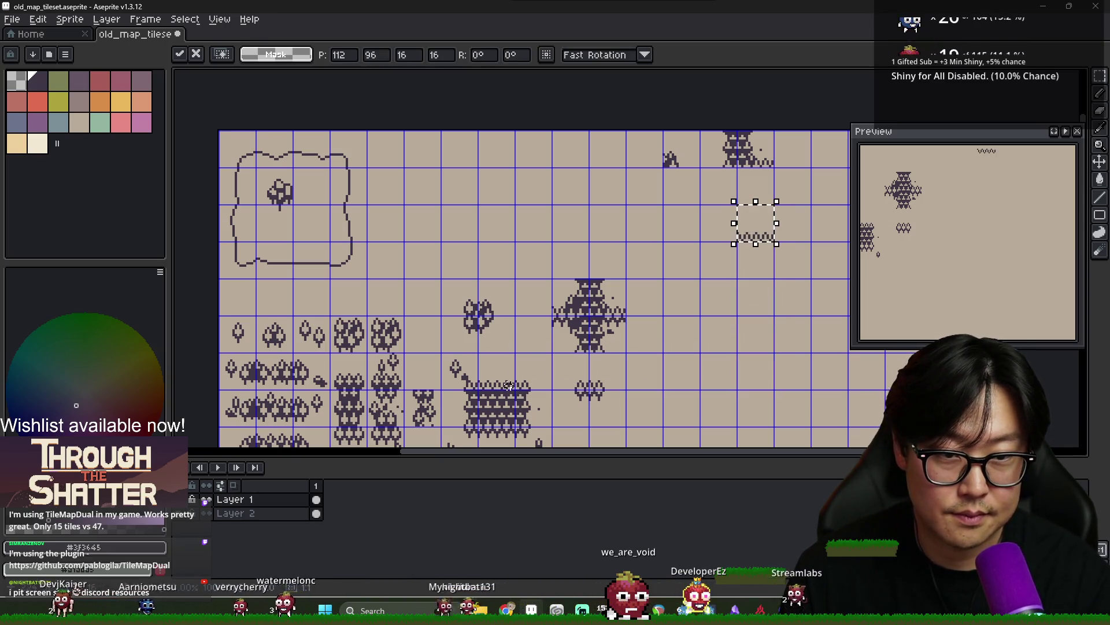
key(shift+Down)
key(Return)
key(alt+Tab)
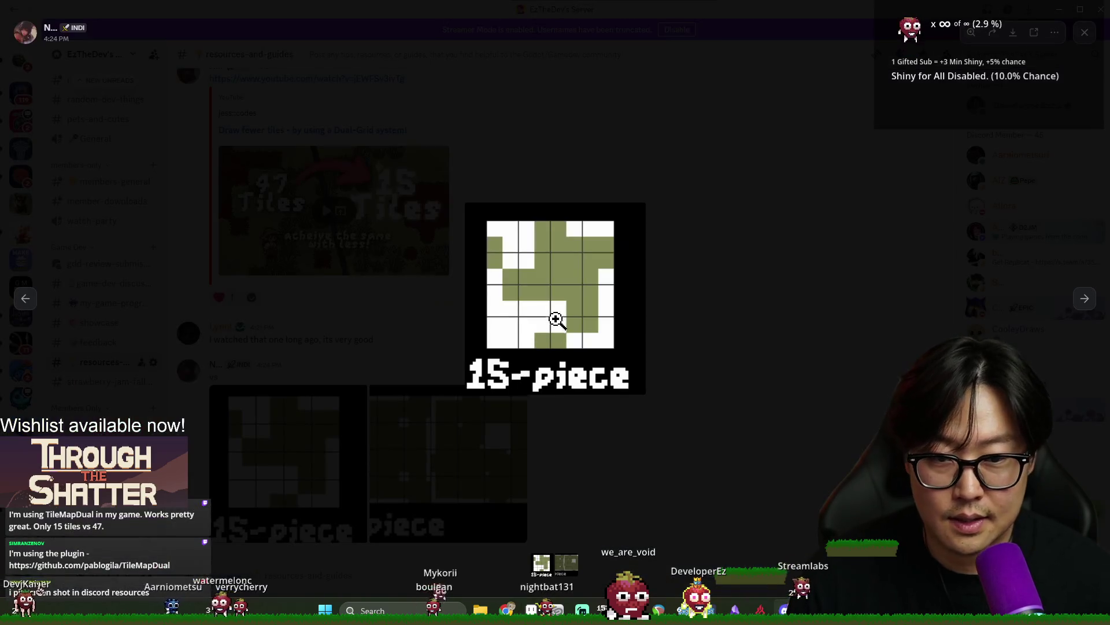
key(alt+Tab)
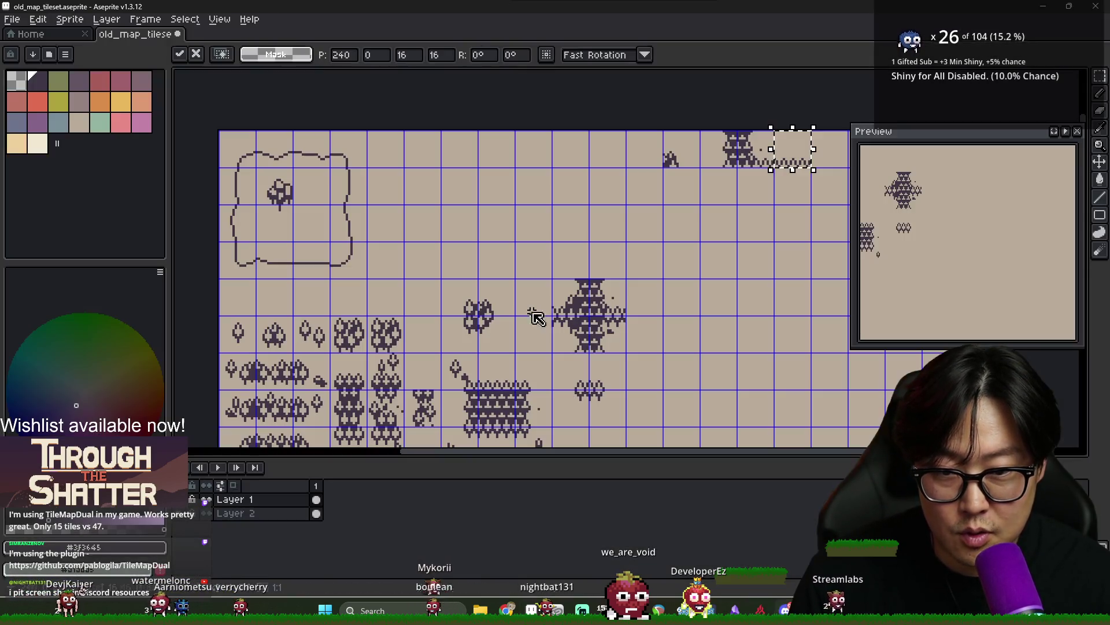
Paste a copy of the small blob tile onto the large tree
scroll(531, 315, down, 3)
scroll(555, 300, up, 4)
drag(483, 289, 483, 329)
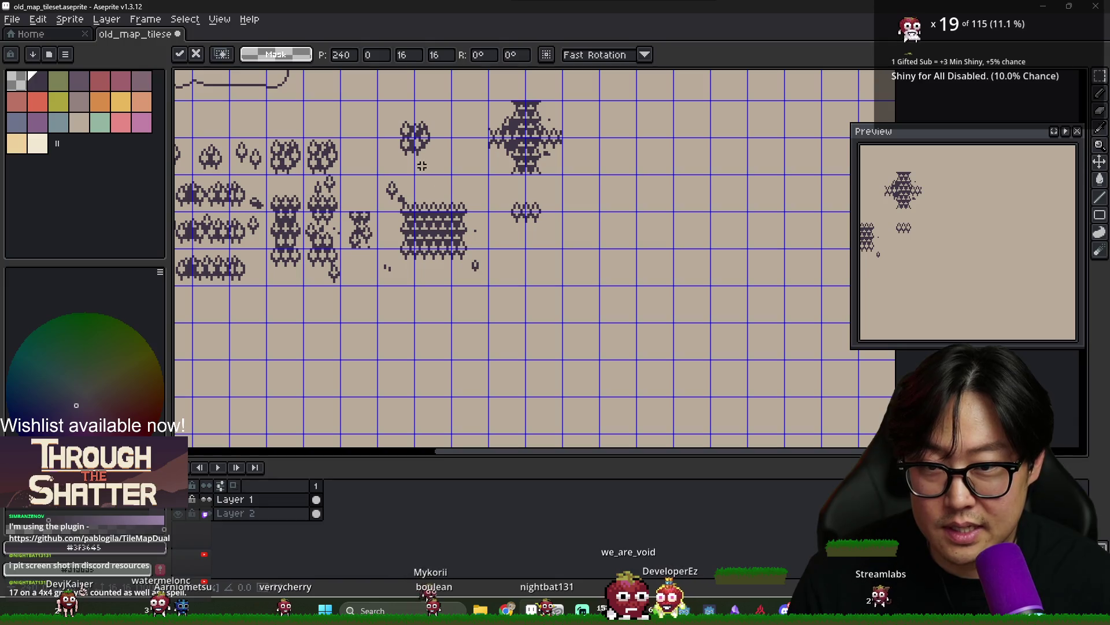
key(ctrl+v)
drag(429, 154, 533, 176)
key(Return)
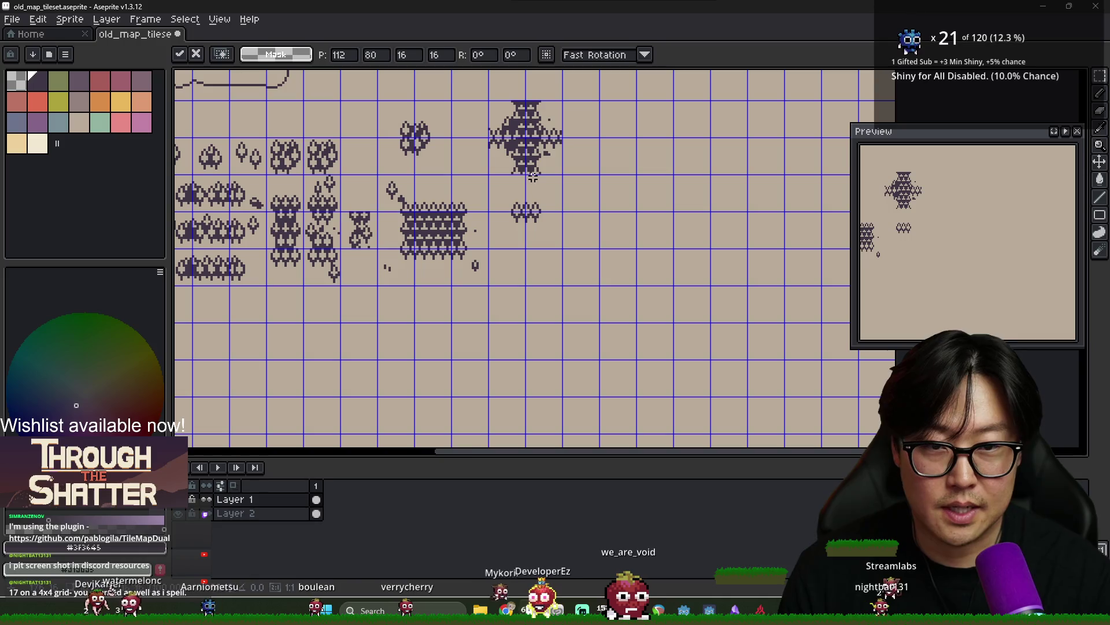
scroll(595, 185, down, 3)
scroll(595, 191, up, 4)
drag(579, 247, 578, 265)
key(Right)
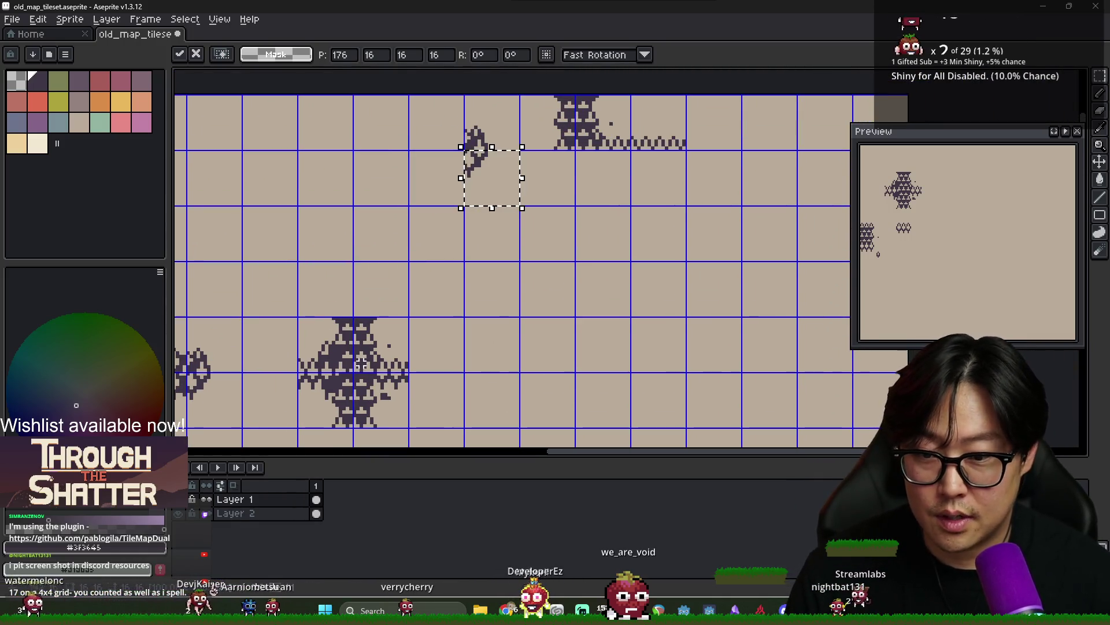
key(alt+Tab)
key(alt+Tab)
Copy the small tree tile and paste it six cells right and three cells up
scroll(269, 310, up, 3)
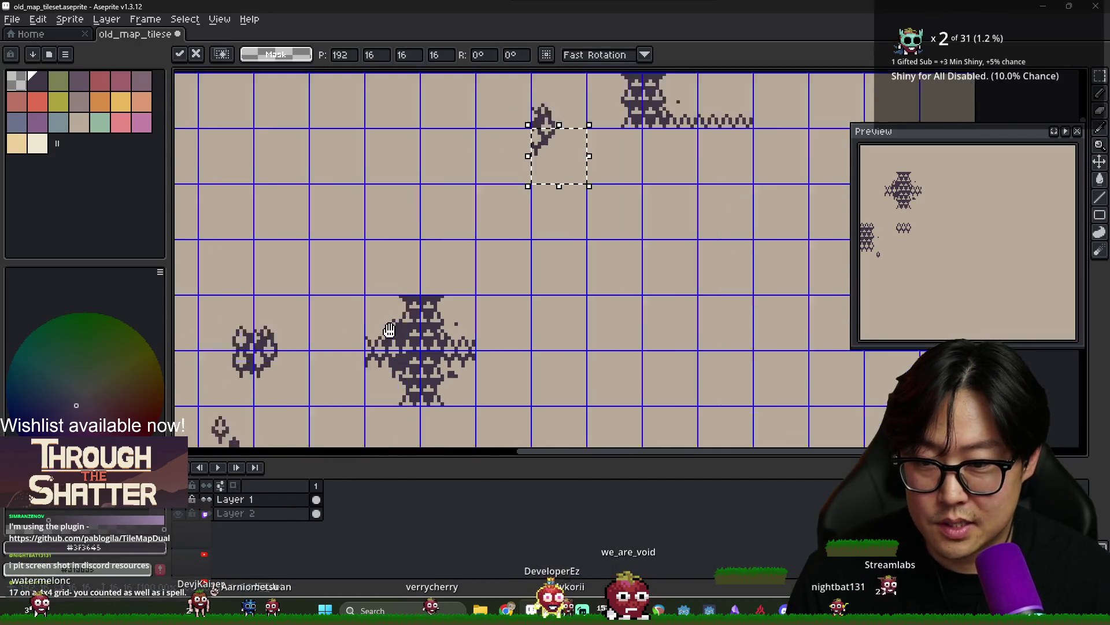
click(269, 310)
key(ctrl+c)
key(ctrl+v)
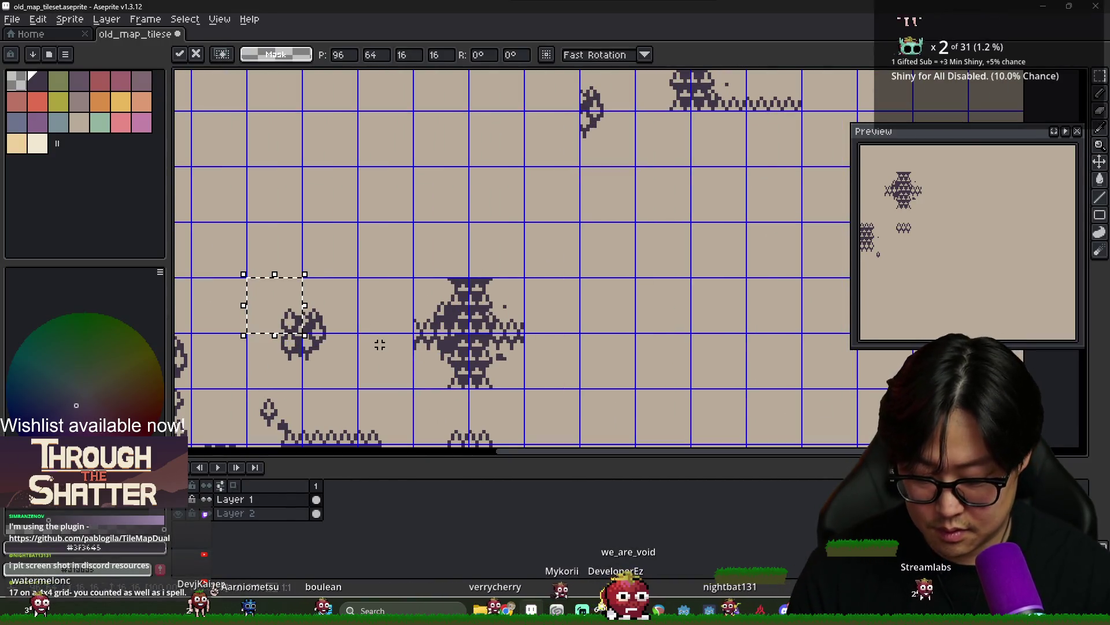
key(Right)
key(Right)
key(Right)
key(Up)
key(Up)
key(Up)
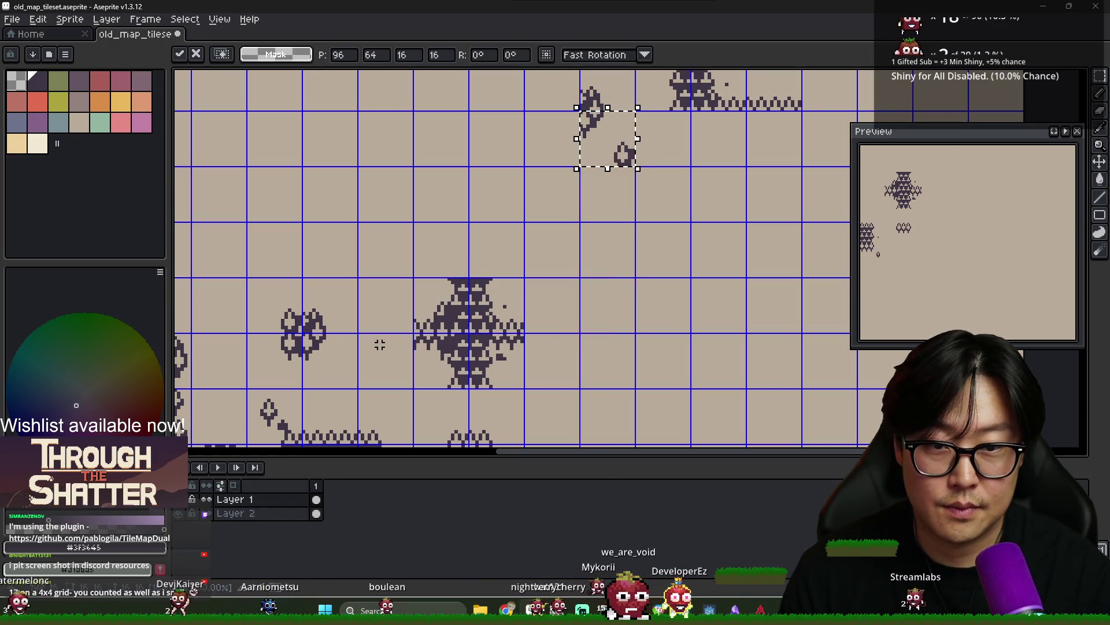
key(Return)
key(alt+Tab)
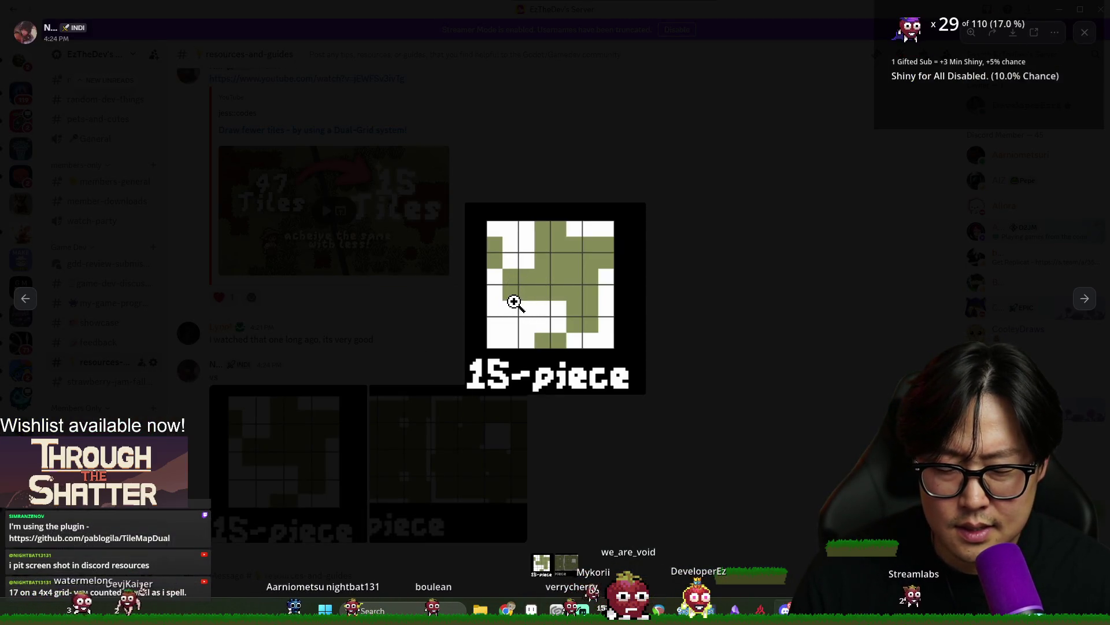
key(alt+Tab)
Paste another tree tile four cells right and three cells up
key(ctrl+v)
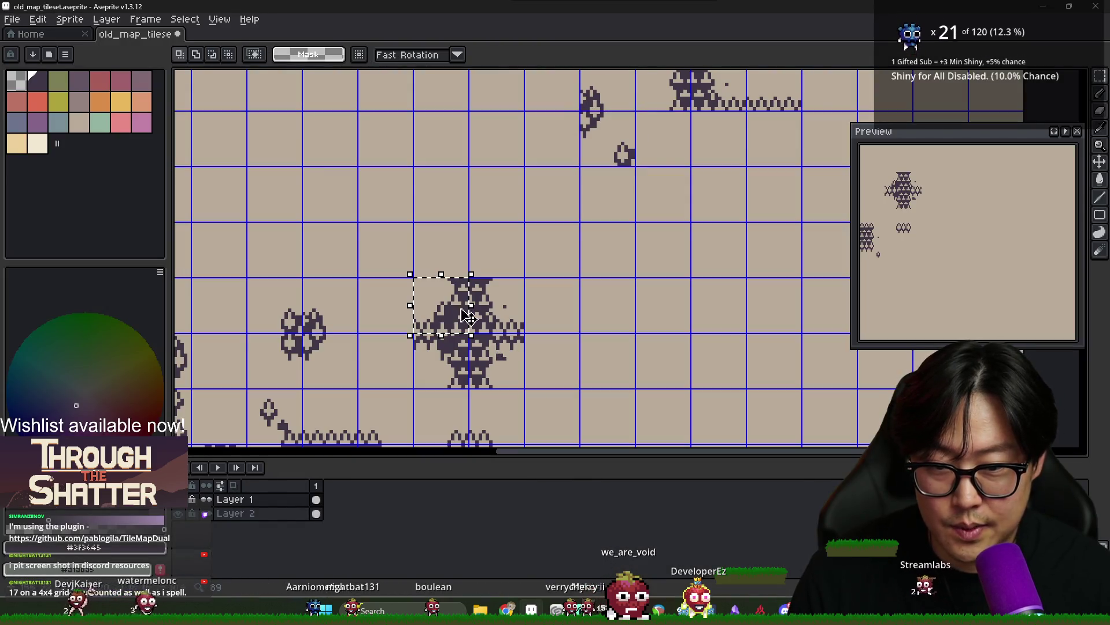
key(Right)
key(Right)
key(Right)
key(Up)
key(Up)
key(Up)
key(Return)
key(alt+Tab)
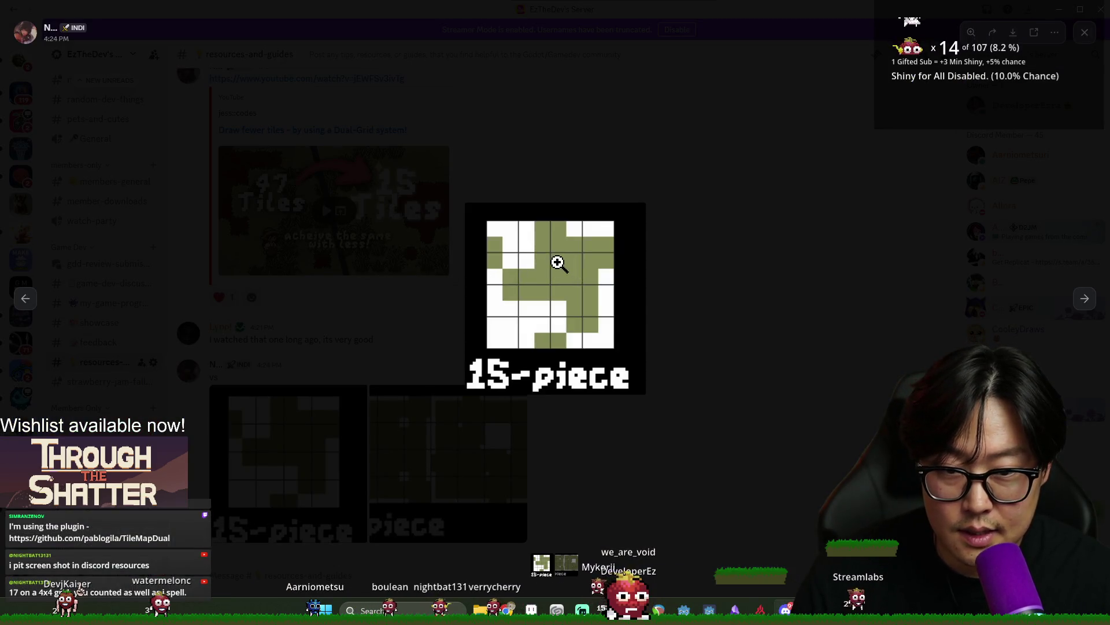
key(alt+Tab)
Paste a forest tile seven cells right and four cells up
drag(295, 437, 430, 344)
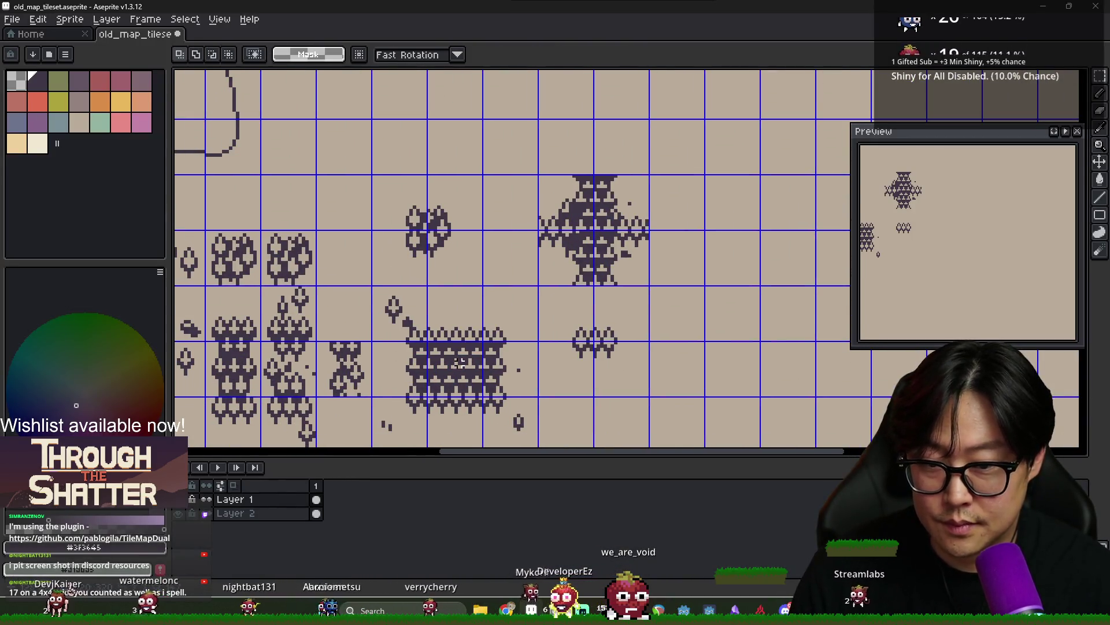
key(ctrl+v)
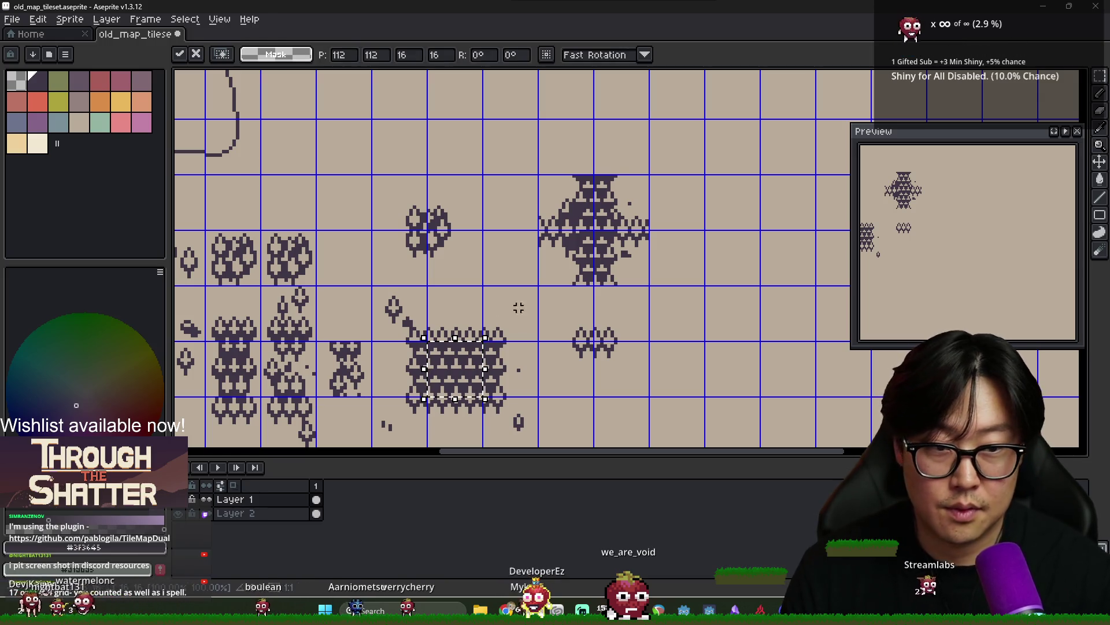
scroll(501, 308, down, 2)
key(Right)
key(Right)
key(Right)
key(Up)
key(Up)
key(Up)
Paste a new tile copy five cells right and one cell up
key(Up)
key(Up)
key(Return)
key(alt+Tab)
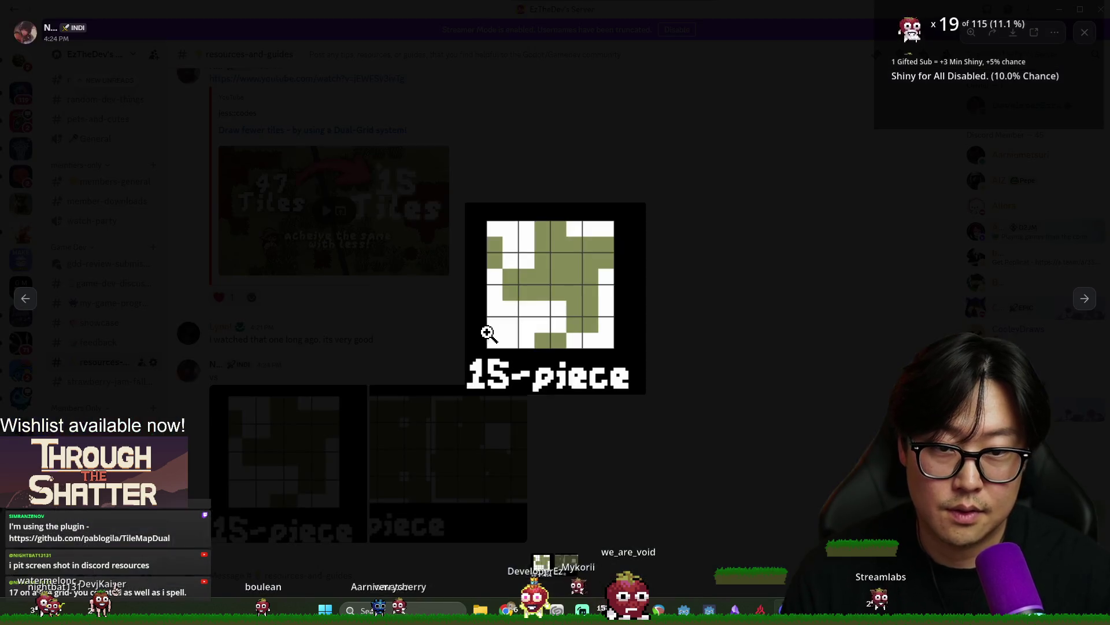
key(alt+Tab)
key(Return)
key(ctrl+v)
key(Right)
key(Right)
key(Right)
key(Up)
key(Up)
key(Up)
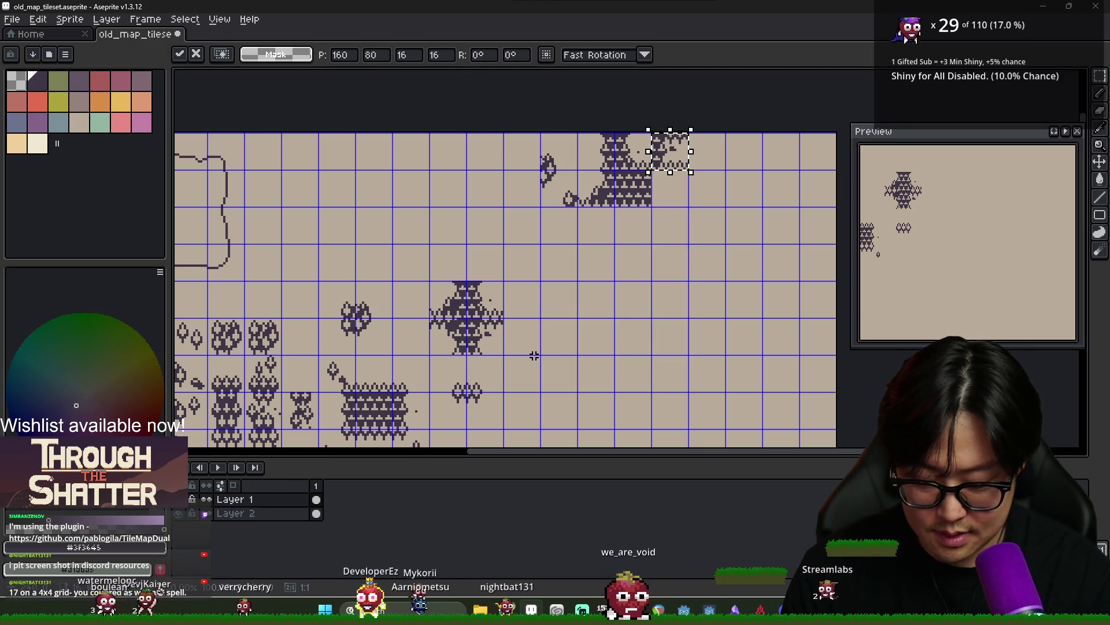
key(Down)
key(Return)
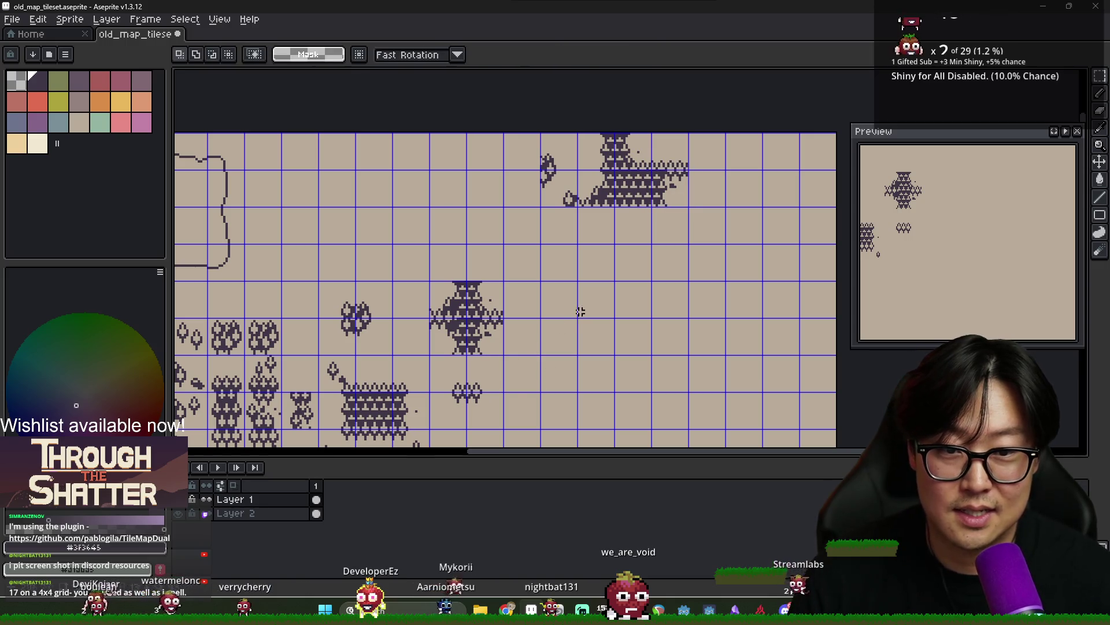
key(alt+Tab)
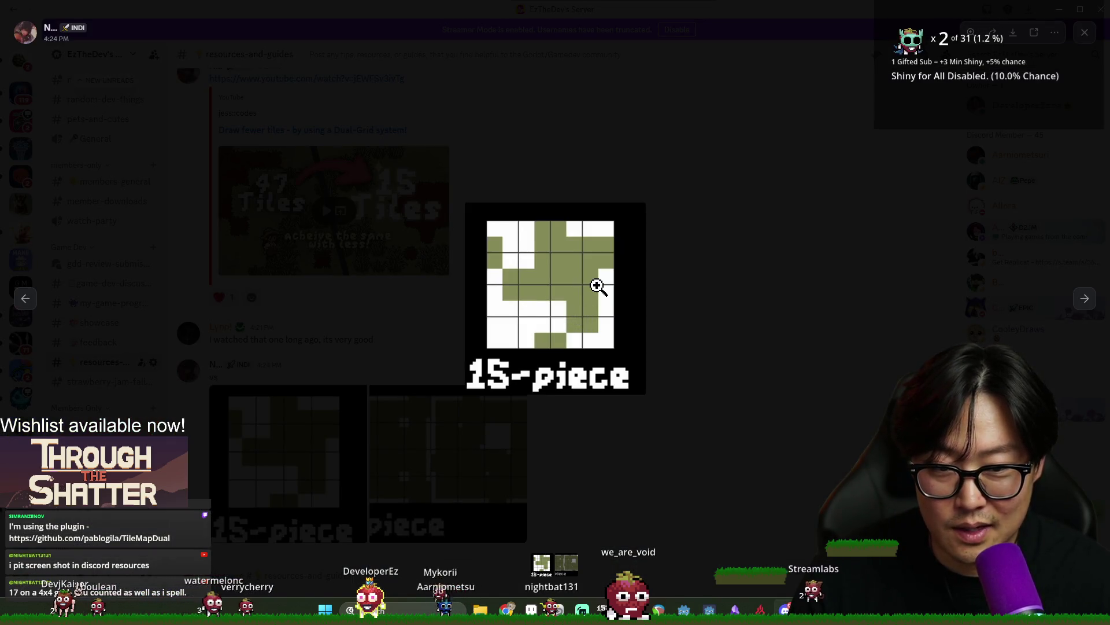
key(alt+Tab)
key(alt+Tab)
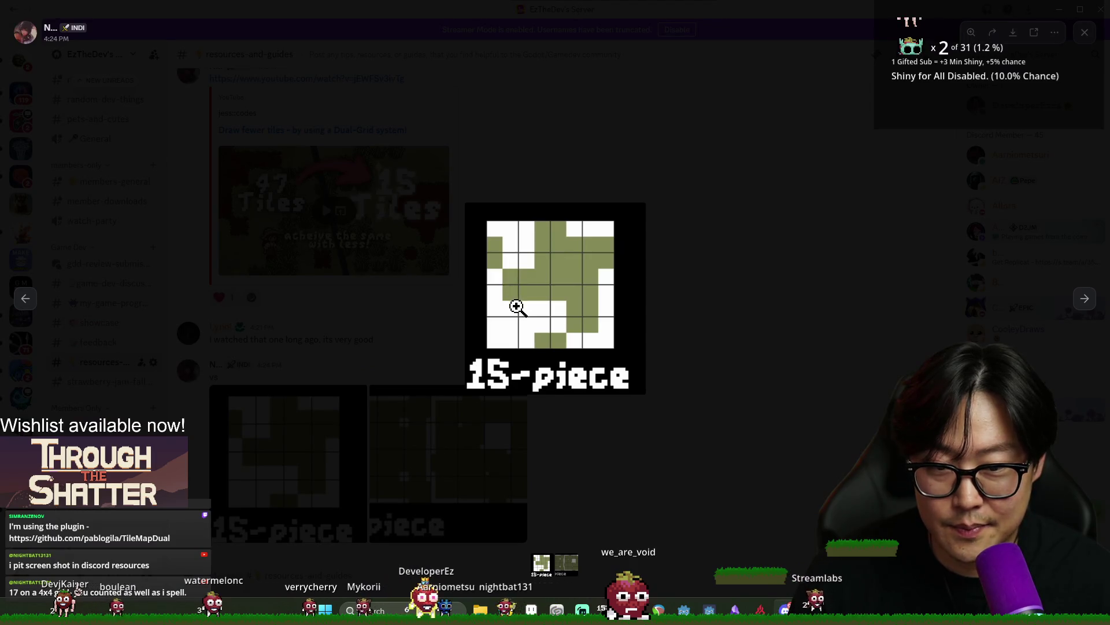
key(alt+Tab)
Paste a piece beside the big tree, four cells right and one cell up
scroll(564, 267, down, 3)
key(ctrl+v)
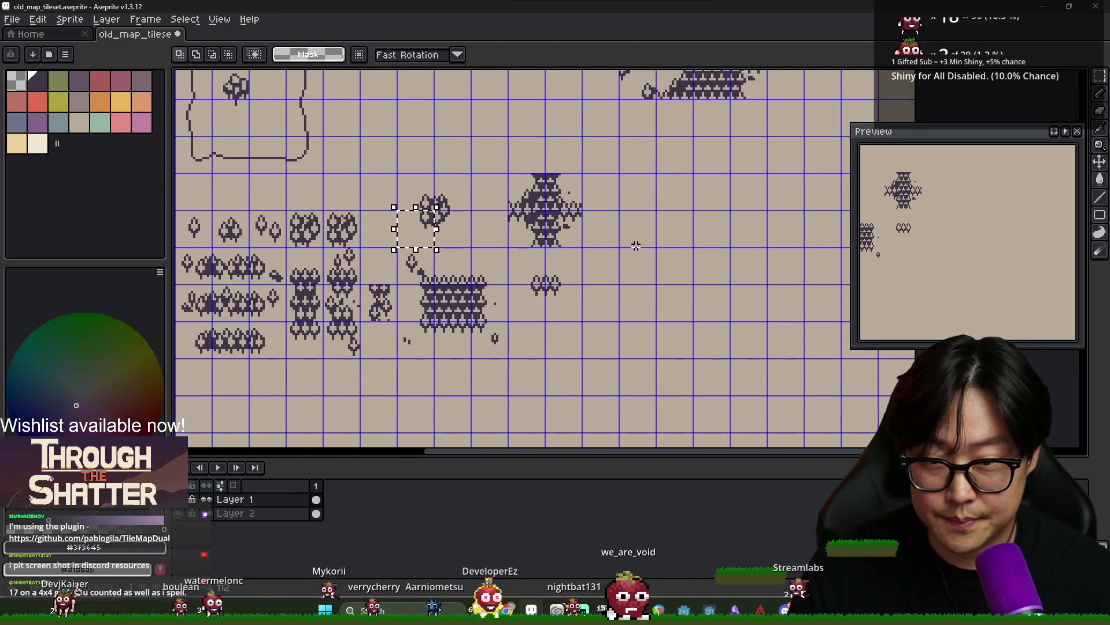
key(Right)
key(Right)
key(Right)
key(Up)
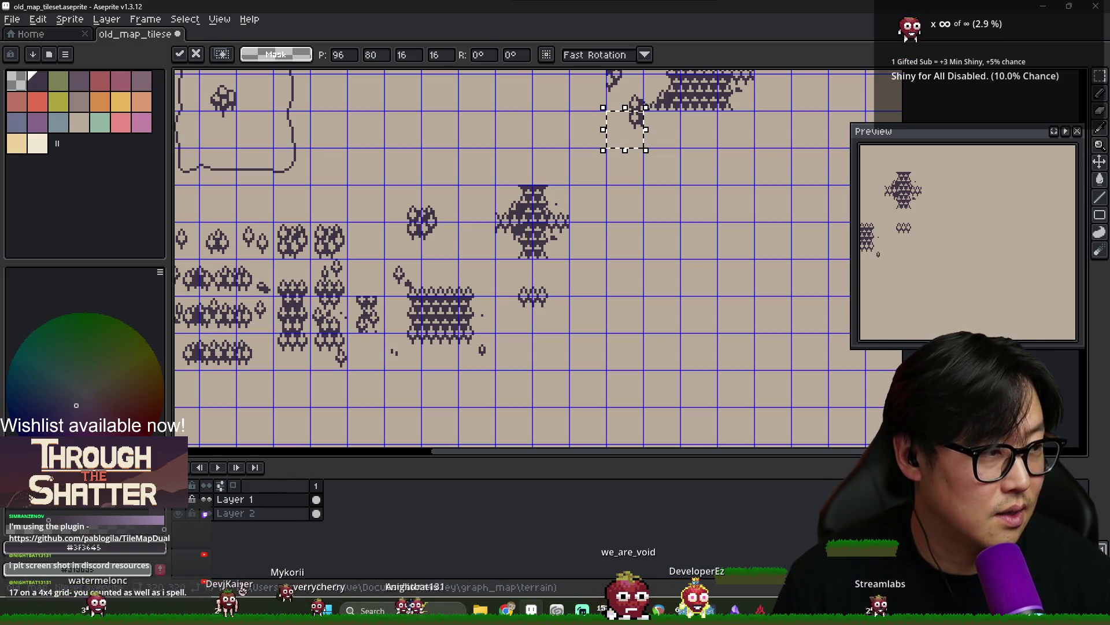
scroll(625, 129, down, 2)
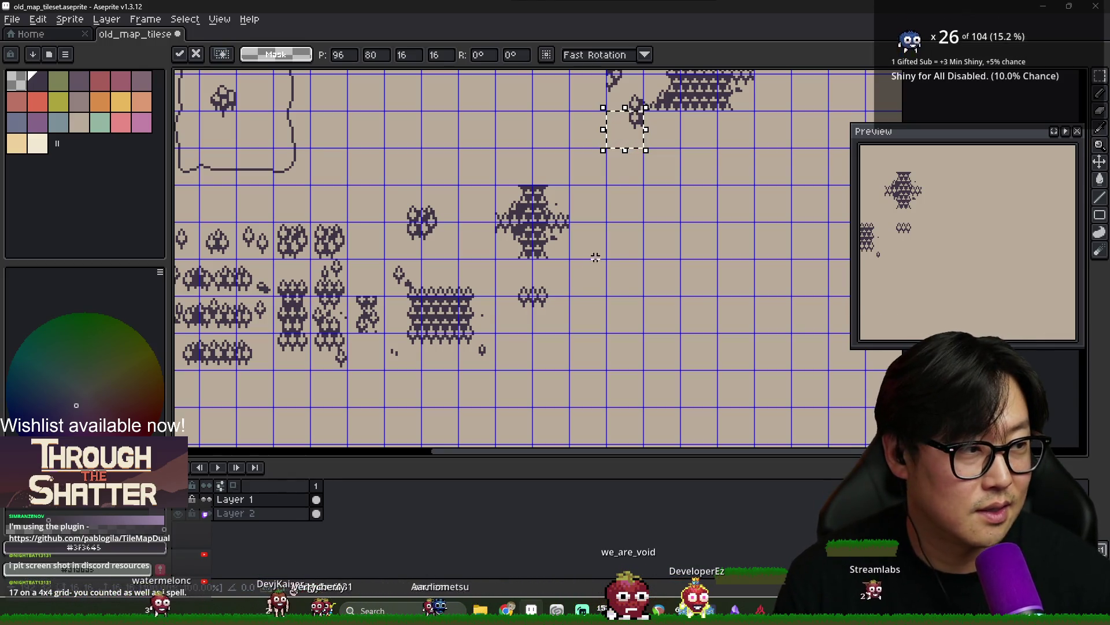
scroll(602, 293, up, 2)
key(alt+Tab)
click(490, 288)
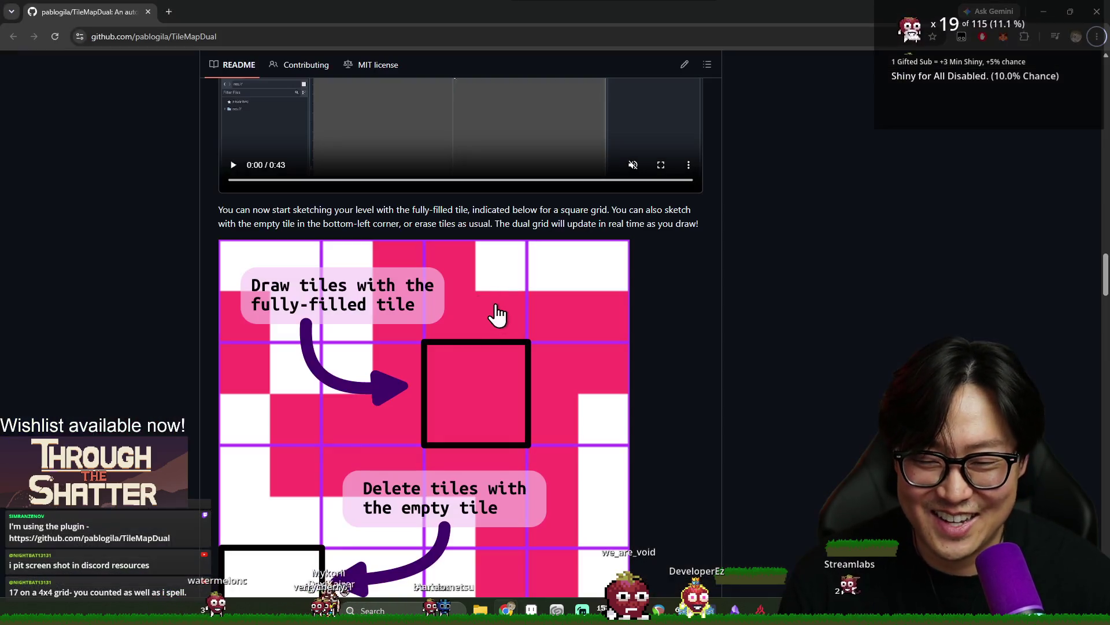
Compare the Discord 15-piece image with the TileMapDual README
key(alt+Tab)
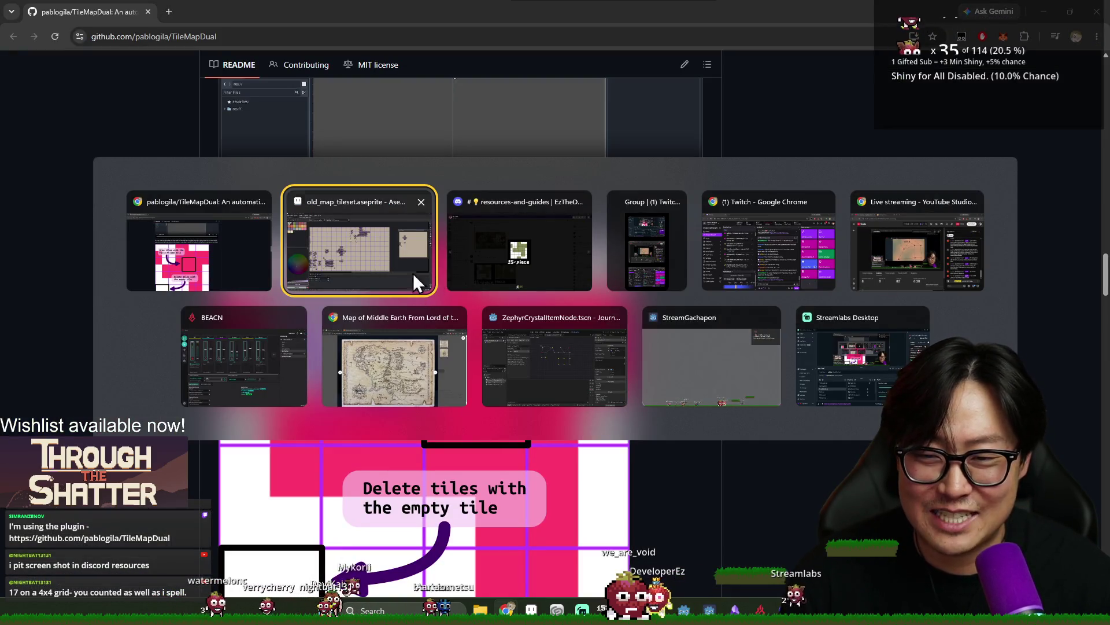
click(397, 275)
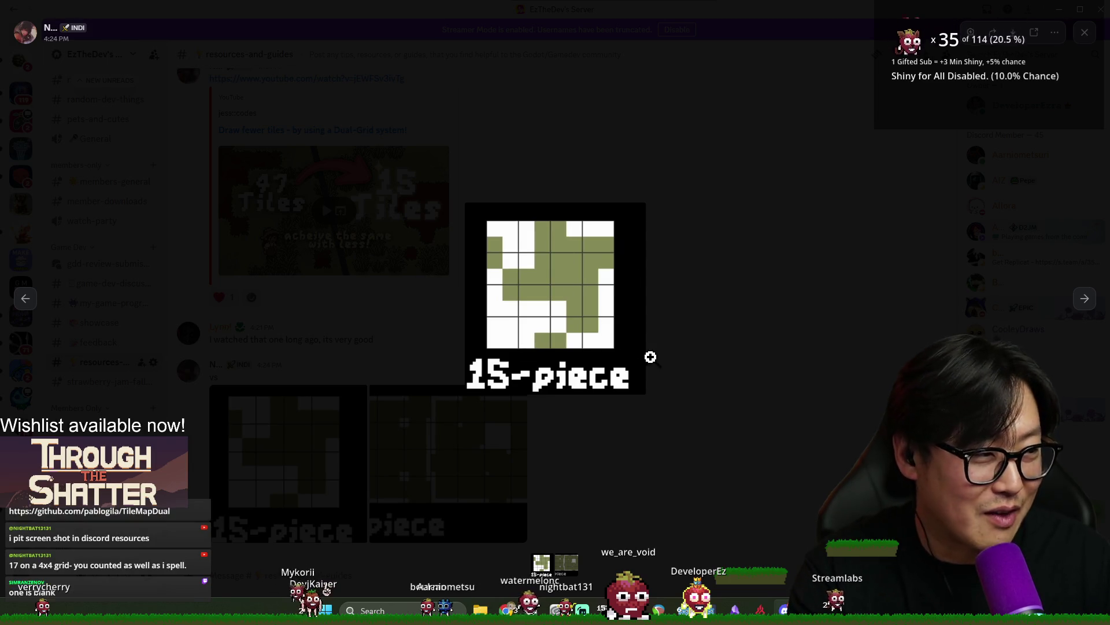
click(749, 372)
key(alt+Tab)
Enlarge the left 15-piece image, then review the README's fill-and-erase tile diagram
key(alt+Tab)
key(Tab)
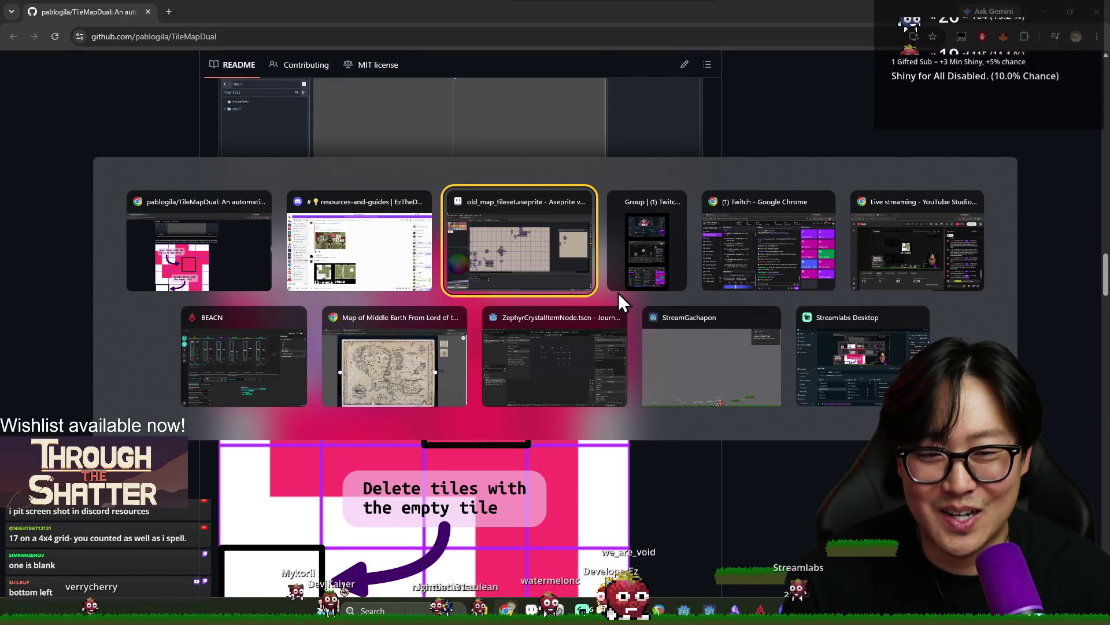
key(alt+Tab)
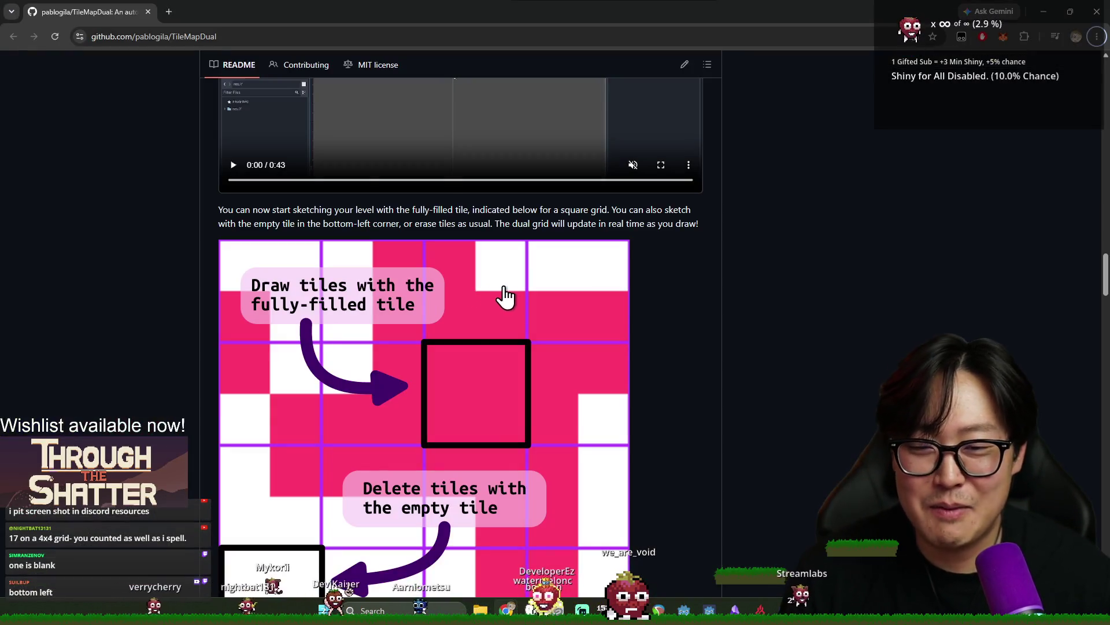
key(alt+Tab)
key(Tab)
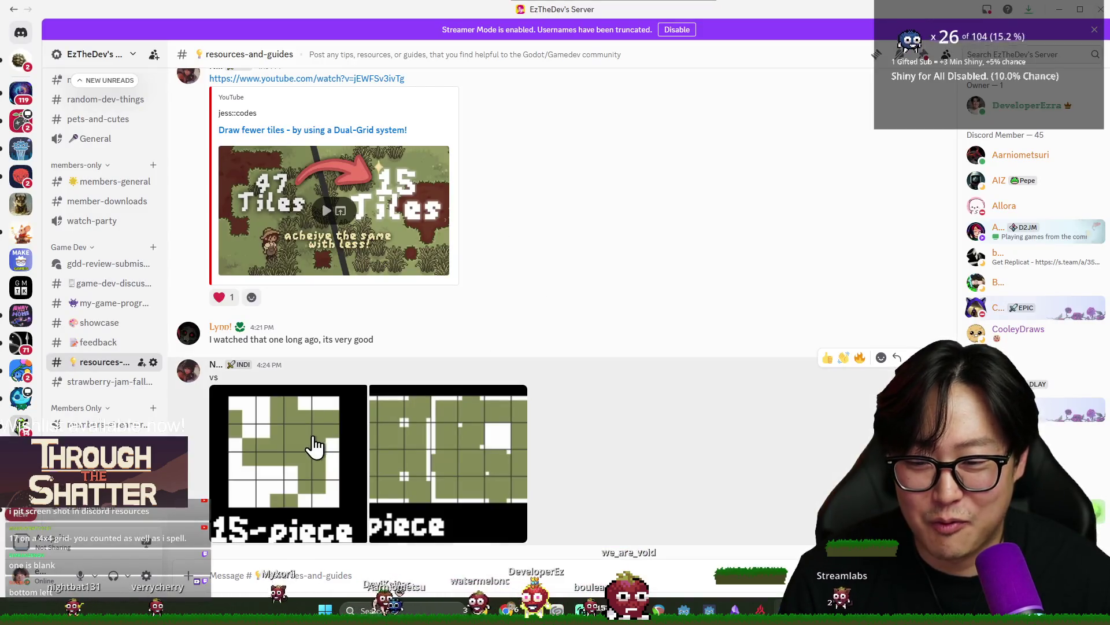
click(352, 425)
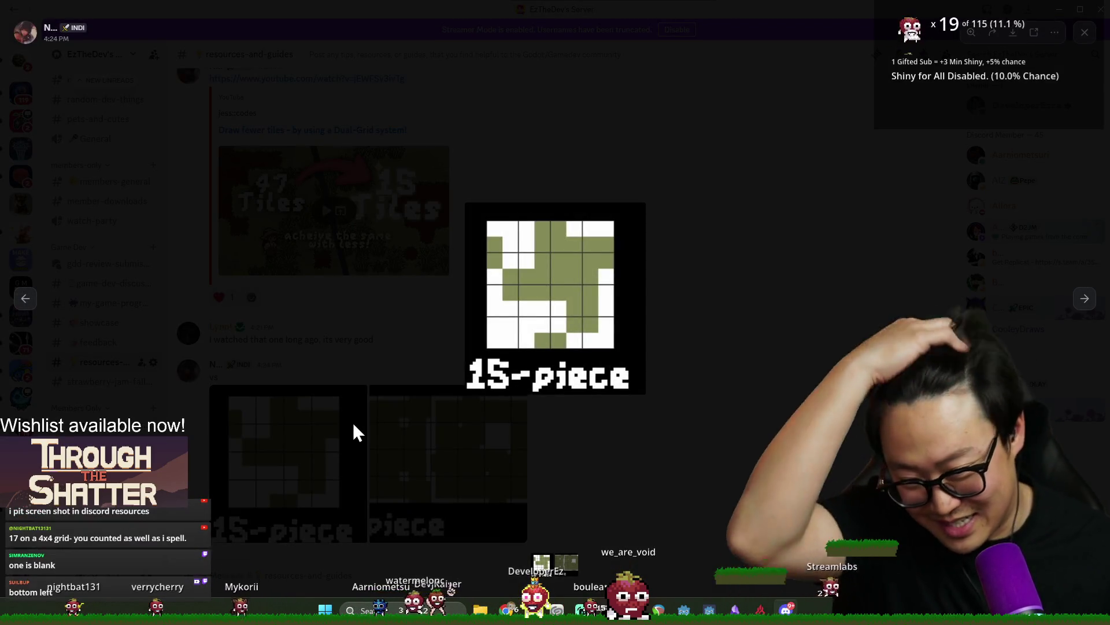
key(alt+Tab)
scroll(398, 387, down, 1)
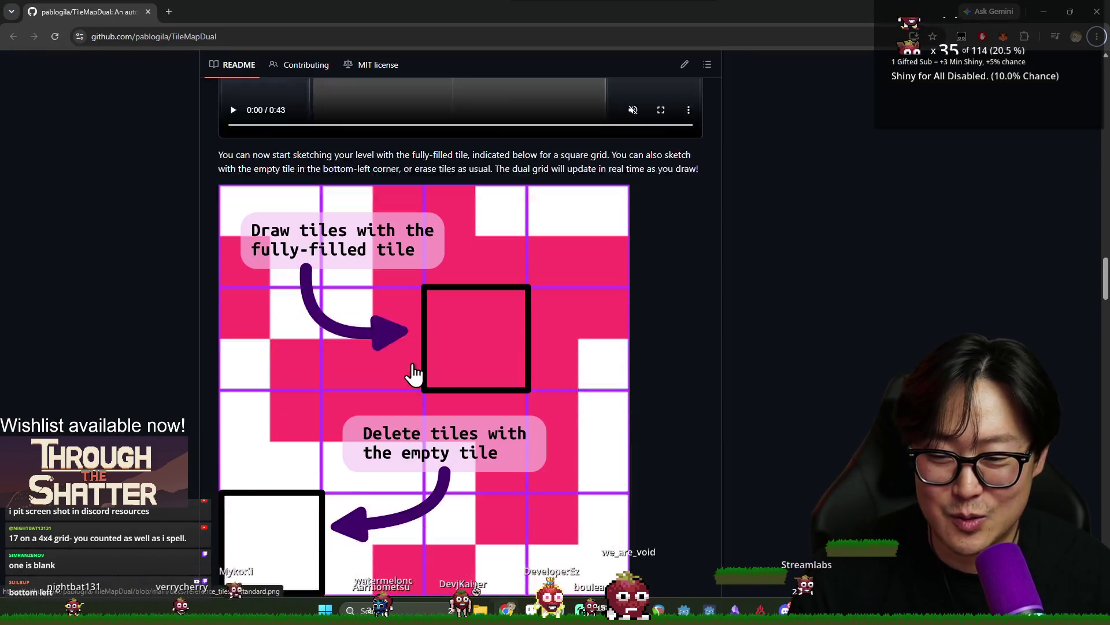
key(alt+Tab)
key(Tab)
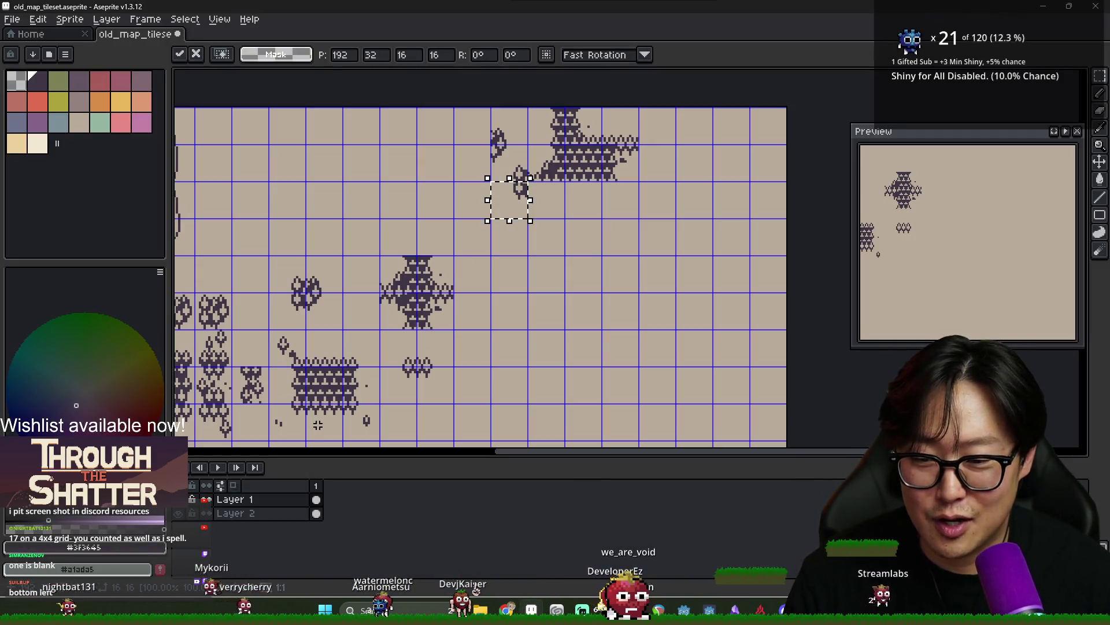
Paste the small wave-shaped piece and drag it beside the top forest cluster
key(ctrl+v)
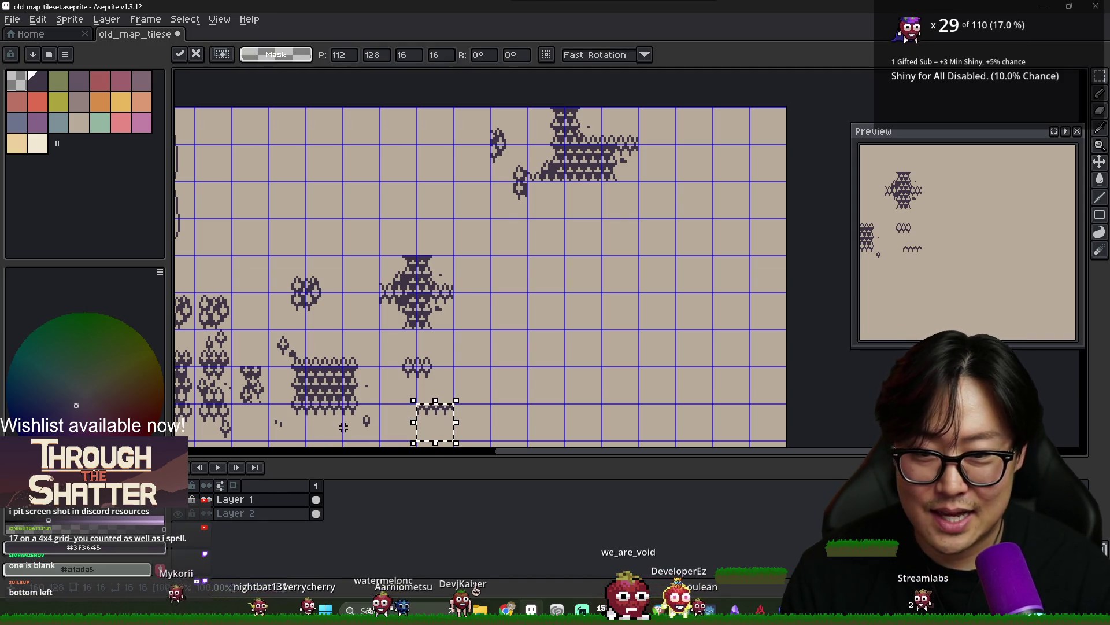
mouse_move(472, 422)
mouse_down()
mouse_move(508, 375)
mouse_move(509, 237)
mouse_up()
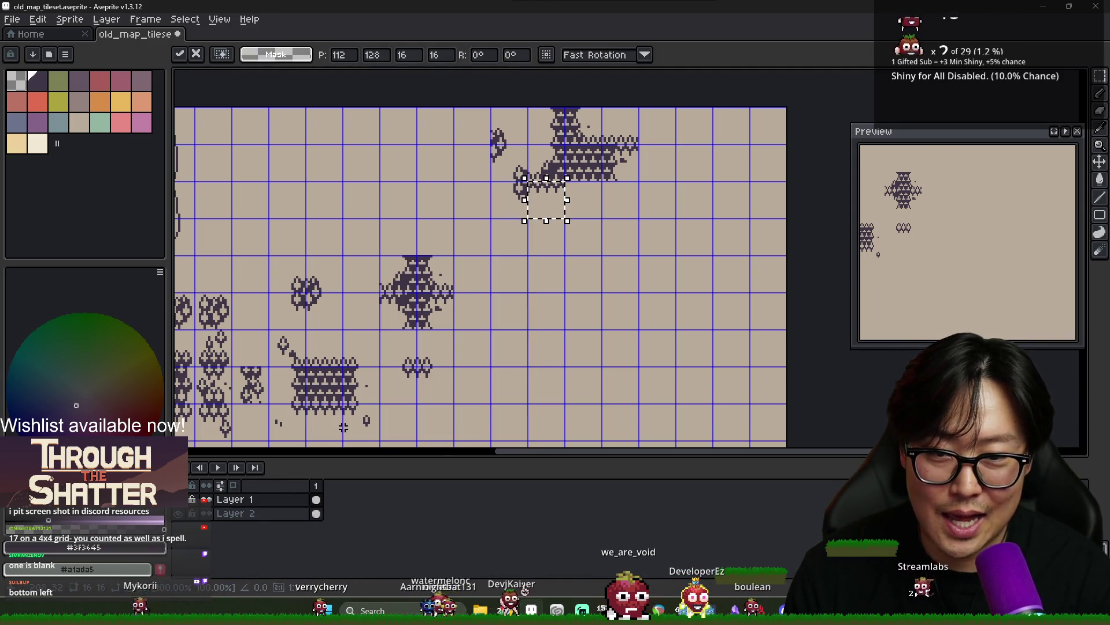
key(alt+Tab)
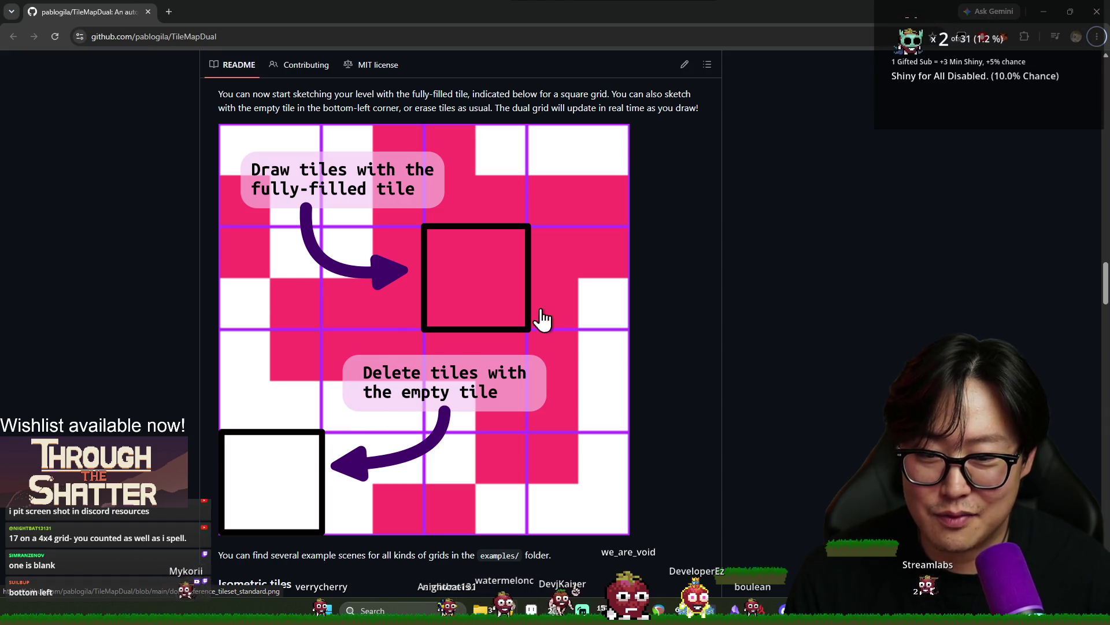
key(alt+Tab)
mouse_move(399, 314)
mouse_down()
mouse_move(401, 300)
mouse_move(584, 306)
mouse_move(582, 237)
mouse_up()
key(alt+Tab)
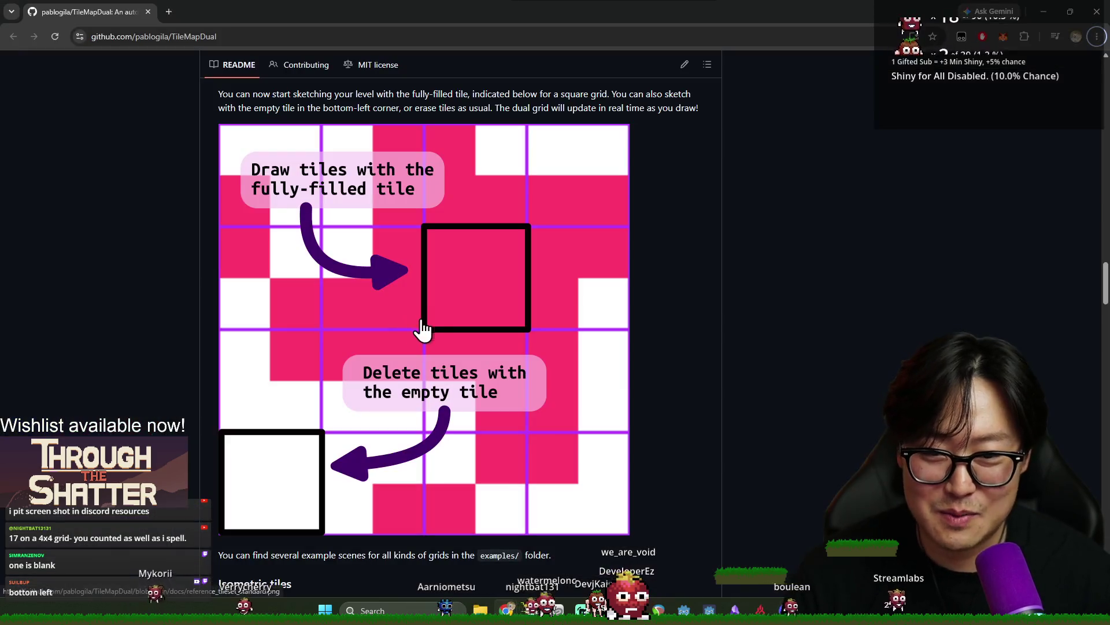
key(alt+Tab)
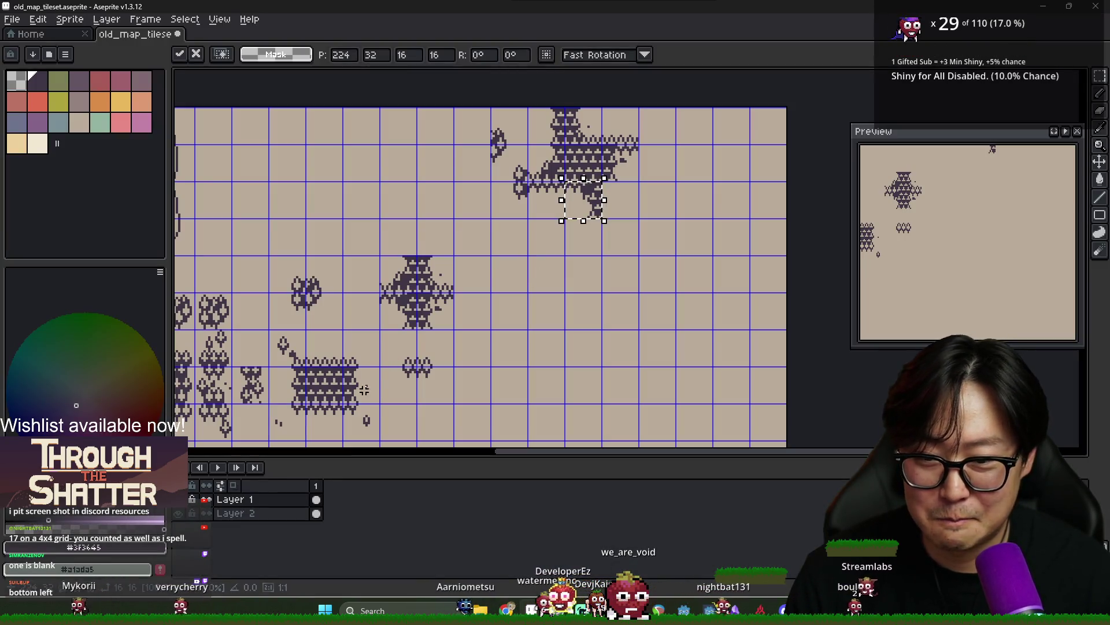
Undo the recent edits, switching to the brush tool along the way
key(ctrl+z)
key(b)
key(ctrl+z)
key(ctrl+z)
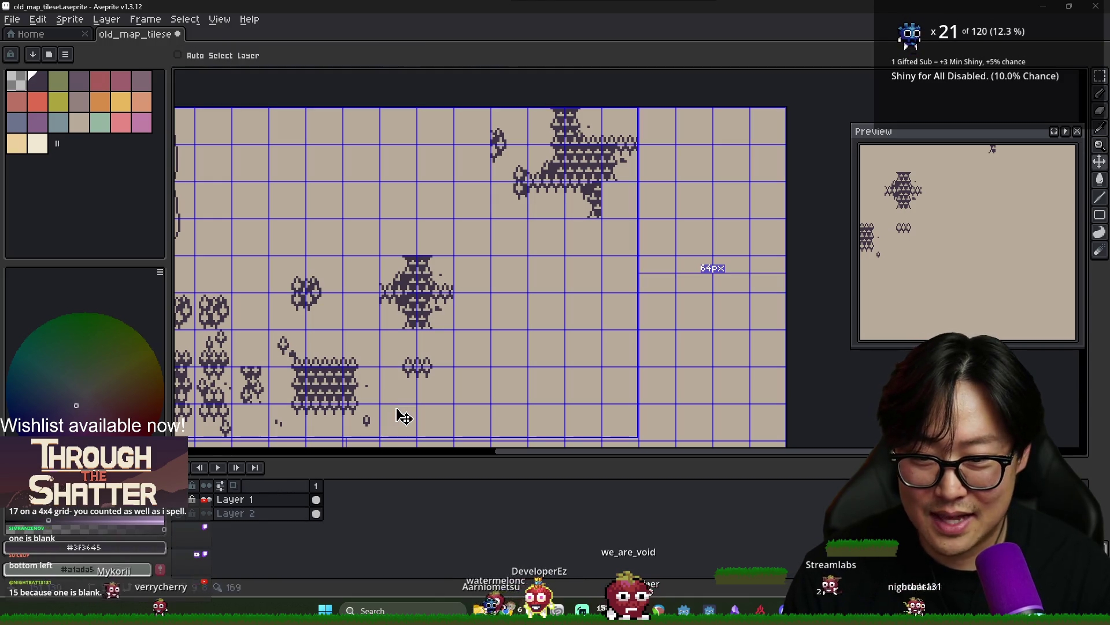
key(ctrl+z)
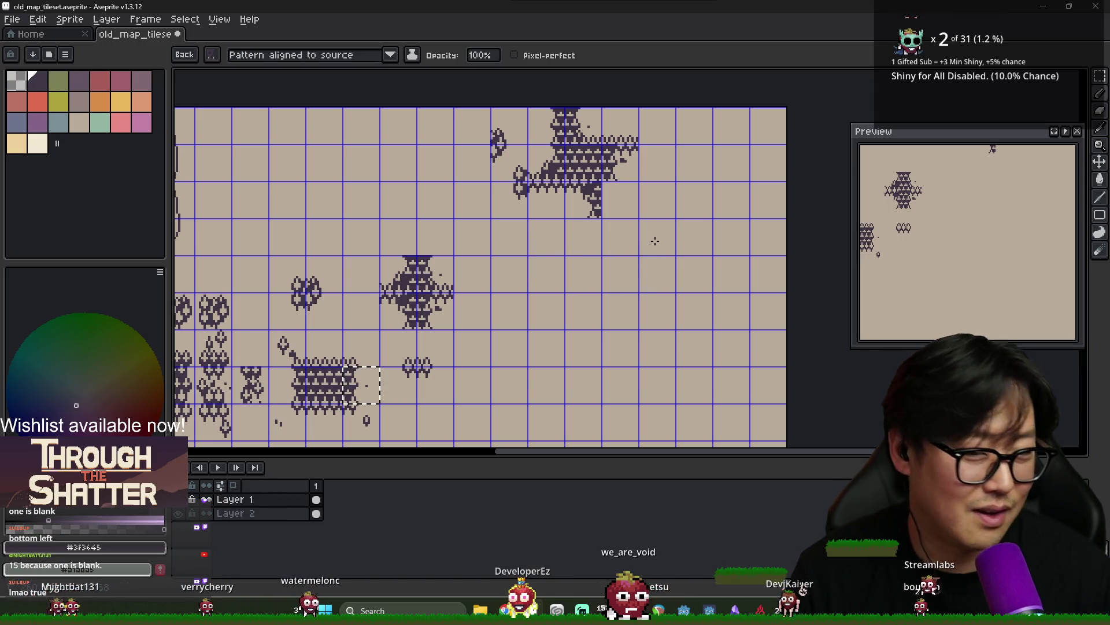
Drop the custom brush back to a 1px brush
scroll(582, 301, down, 3)
scroll(546, 303, up, 1)
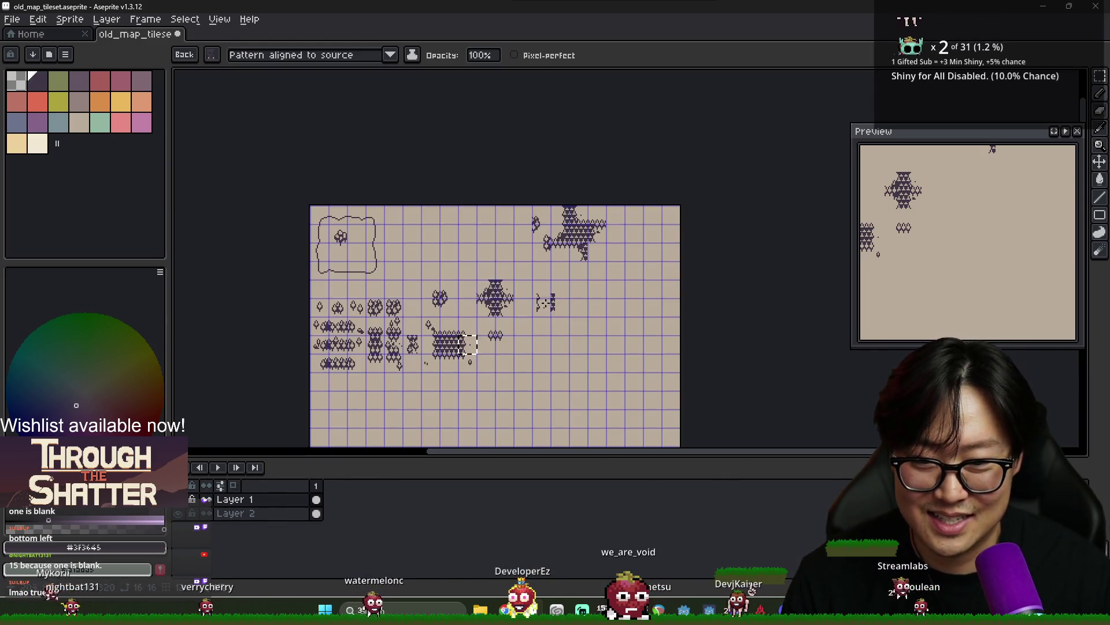
key(Escape)
scroll(474, 350, up, 2)
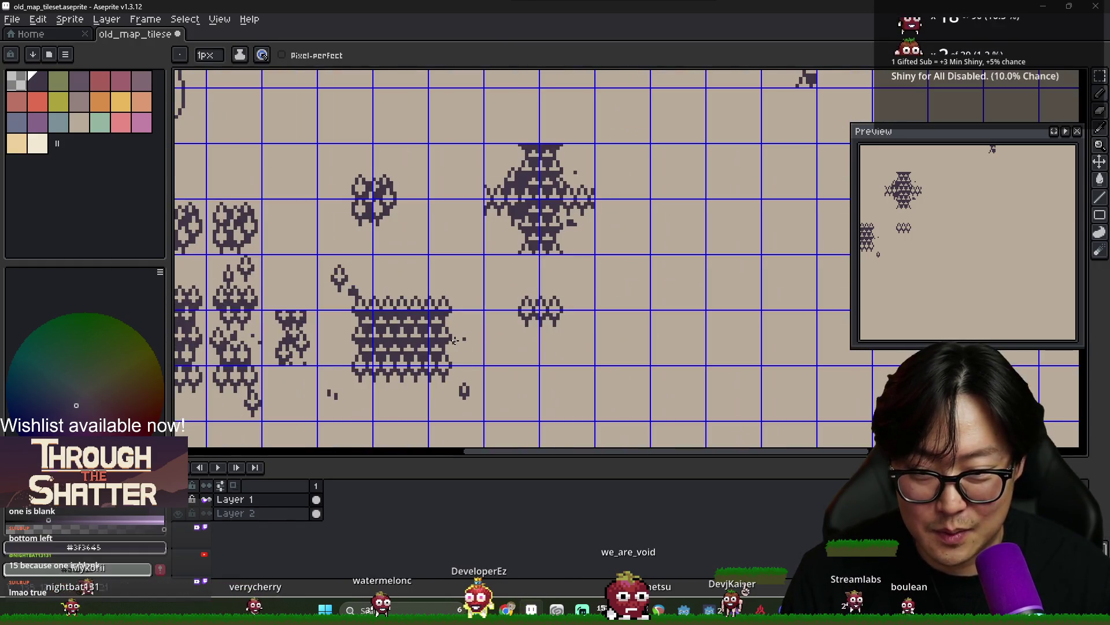
scroll(470, 350, down, 1)
scroll(467, 350, up, 1)
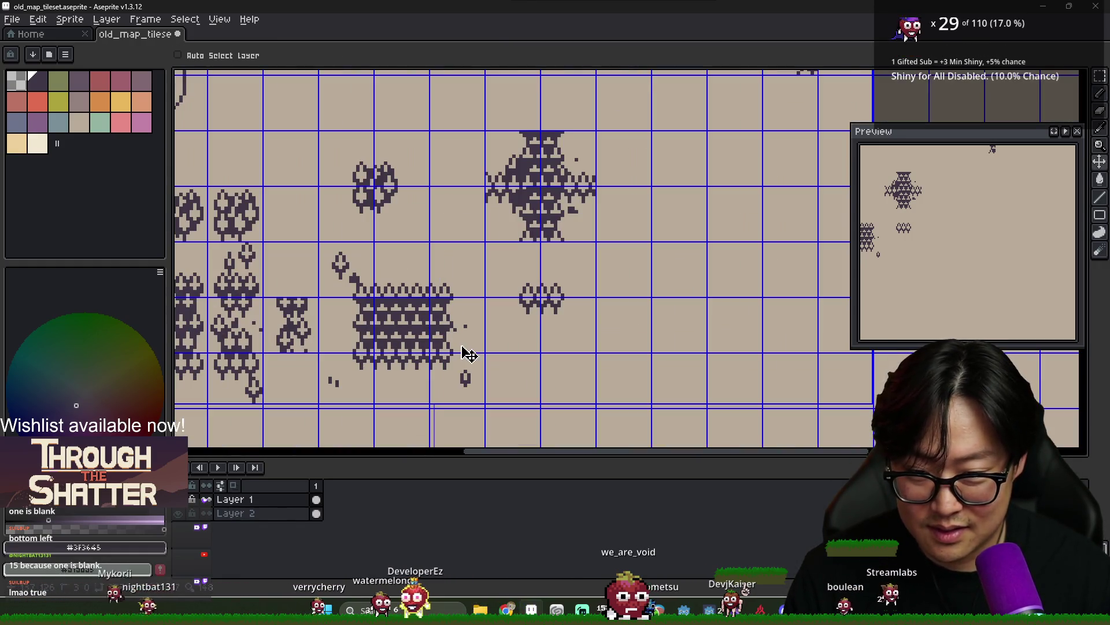
Move the tile right of the brick tile right and up toward the forest cluster
key(m)
drag(430, 298, 485, 353)
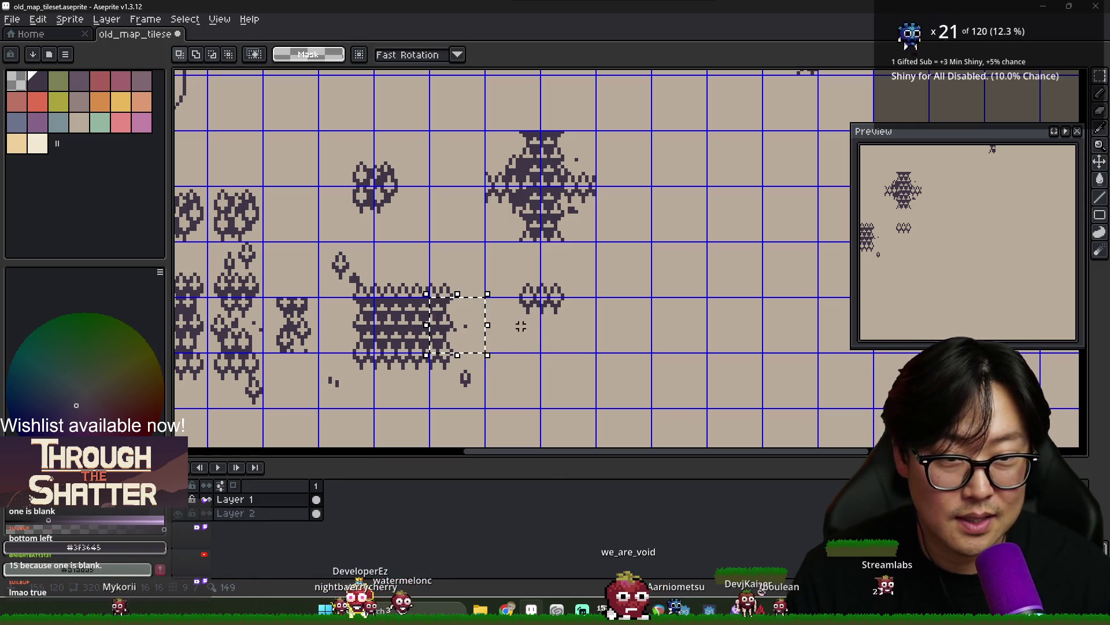
click(463, 324)
scroll(524, 299, down, 3)
scroll(513, 297, up, 1)
key(shift+Right)
key(shift+Right)
key(shift+Right)
key(shift+Right)
key(shift+Right)
key(shift+Right)
key(shift+Up)
key(shift+Up)
key(shift+Up)
key(alt+Tab)
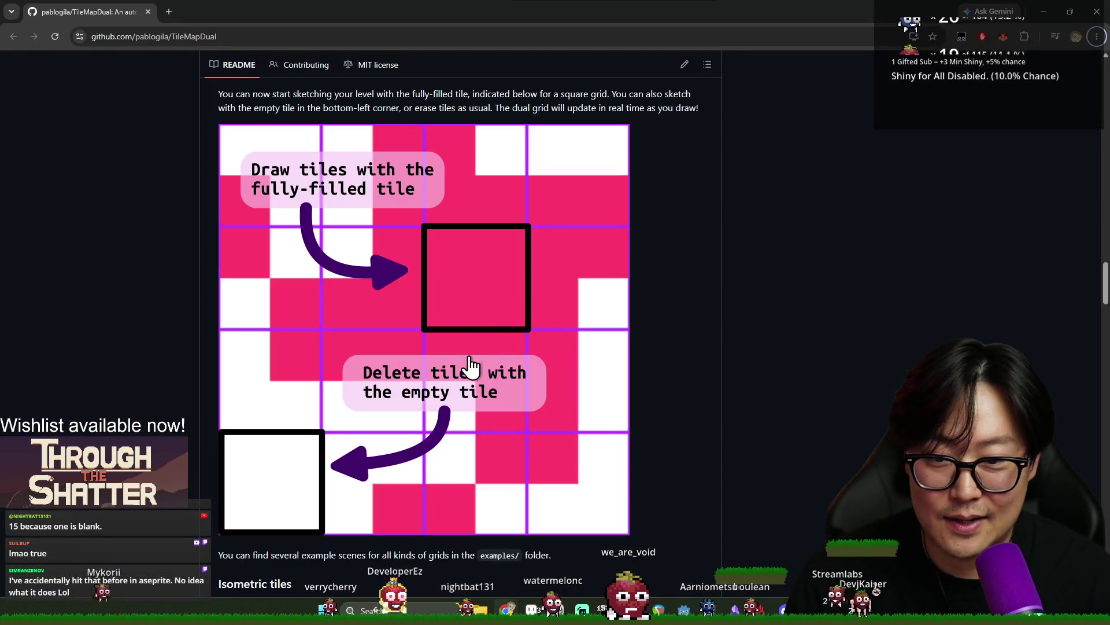
key(alt+Tab)
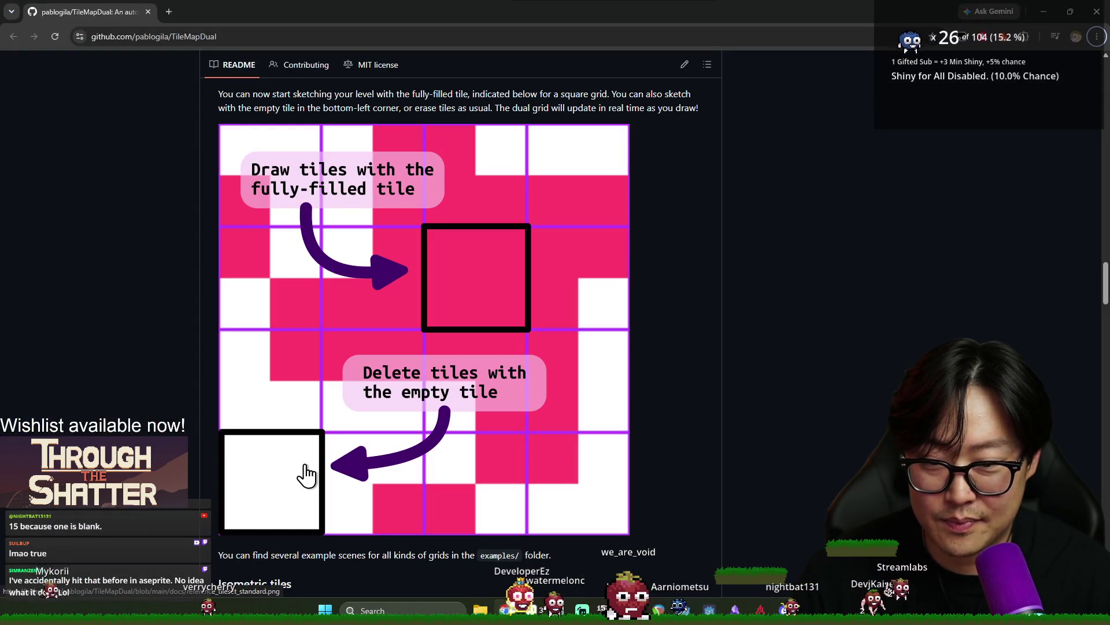
key(alt+Tab)
key(alt+Tab)
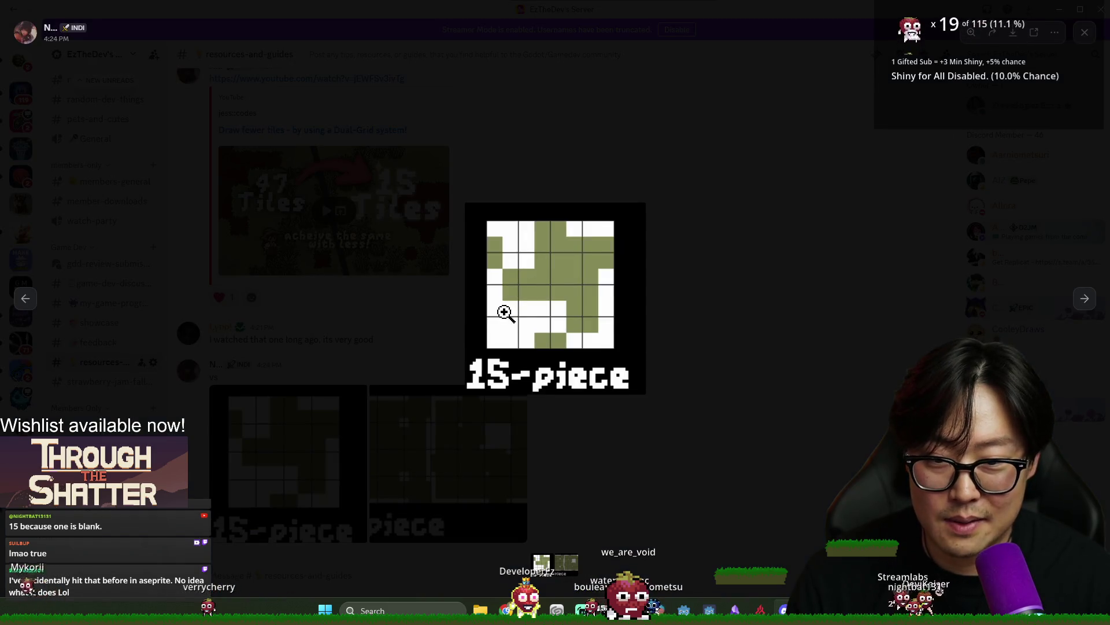
key(alt+Tab)
key(alt+Tab)
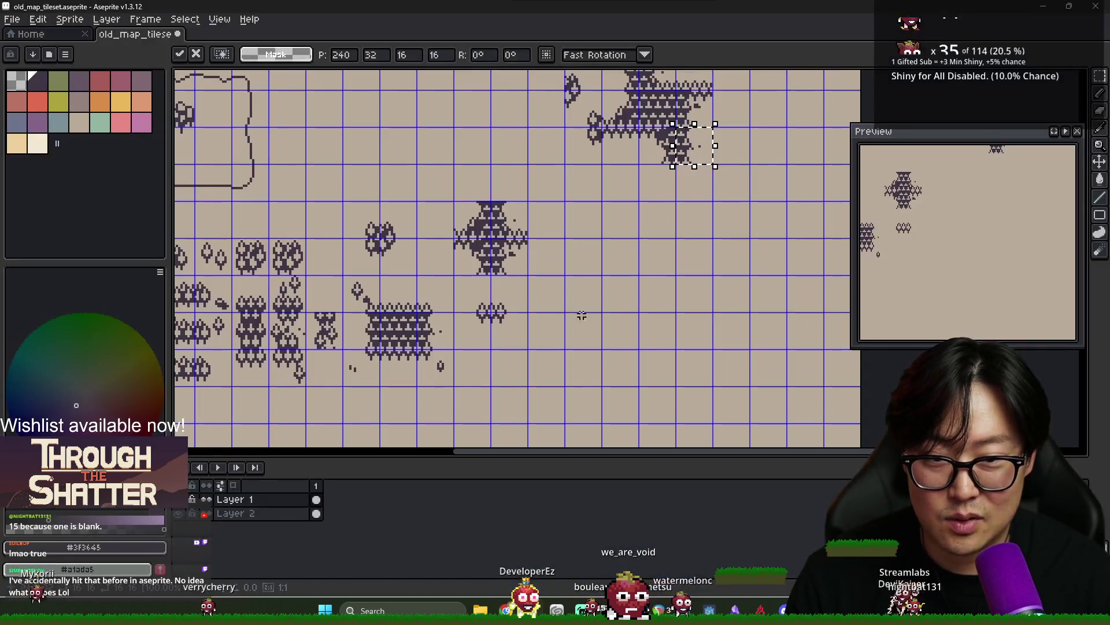
click(469, 345)
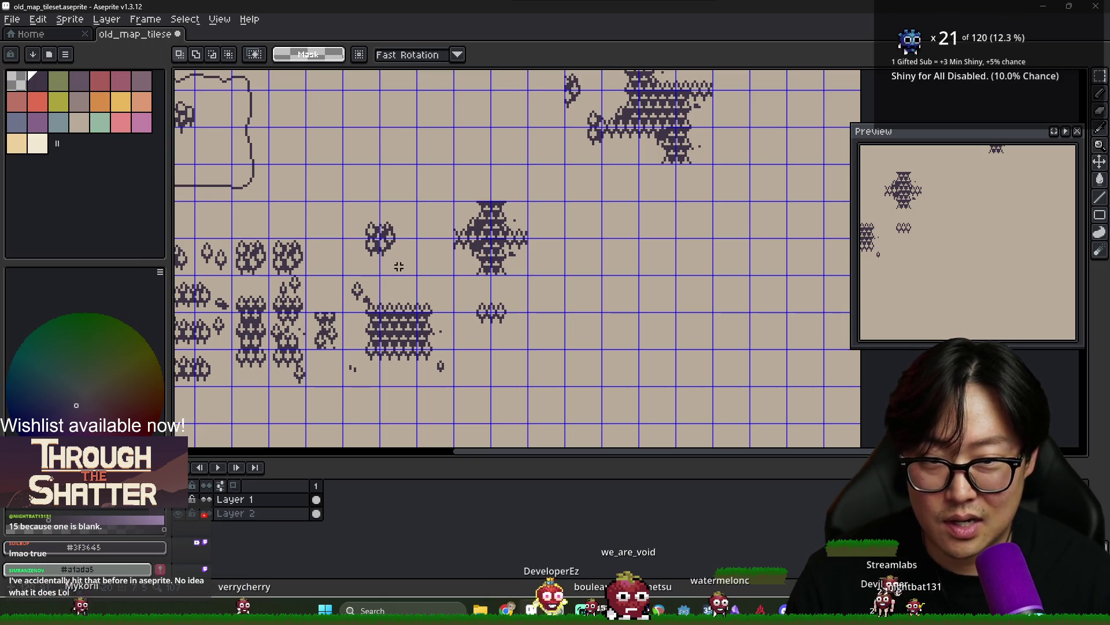
Paste a copied piece two tiles up and one right, then discard it
key(ctrl+v)
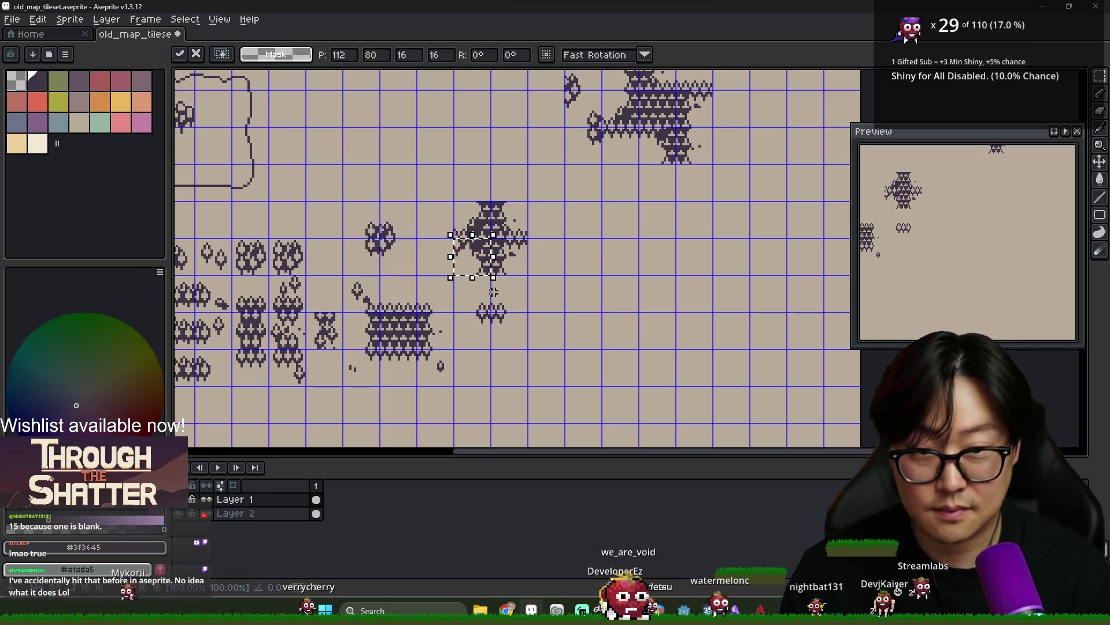
mouse_move(583, 256)
mouse_down()
mouse_move(583, 182)
mouse_move(620, 182)
mouse_up()
key(alt+Tab)
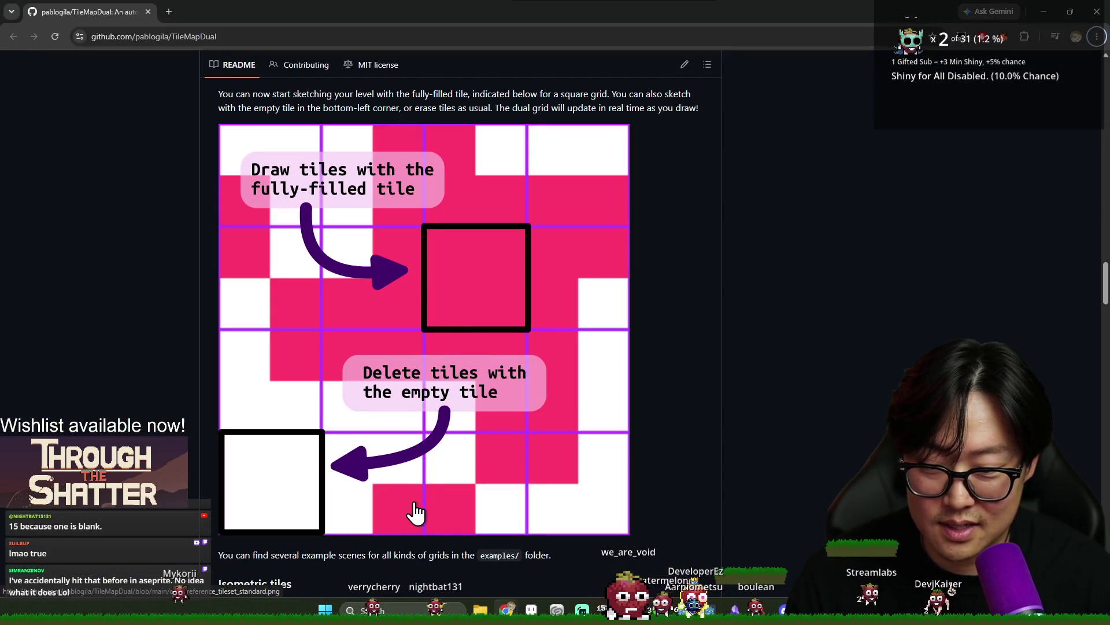
key(alt+Tab)
key(alt+Tab)
key(alt+Tab)
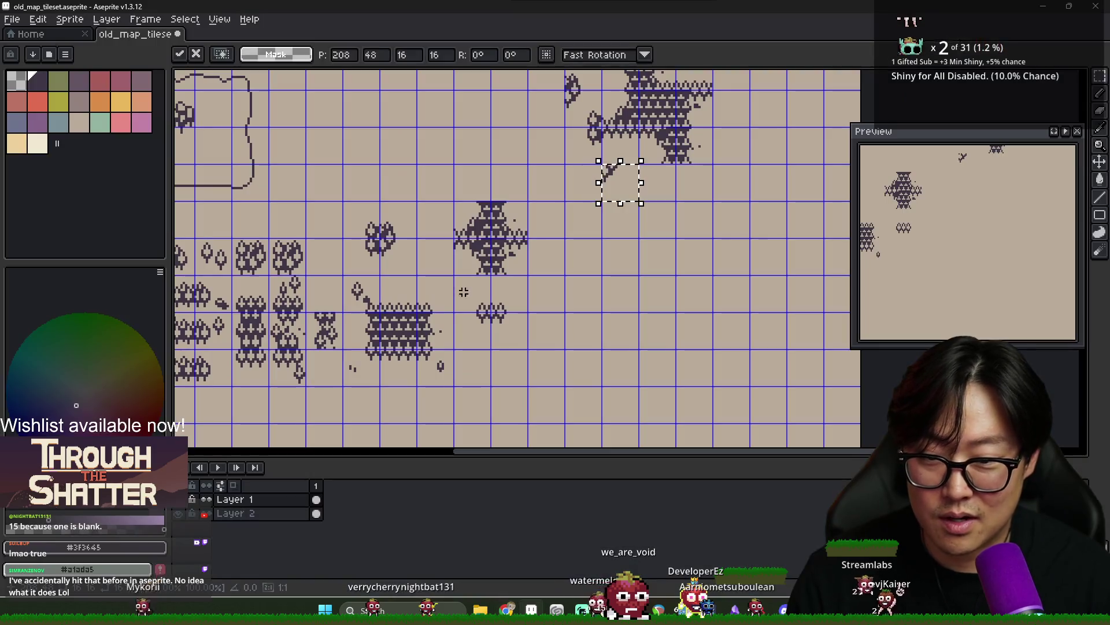
key(Delete)
Place a small piece below the forest cluster, then shift it right and one tile up
mouse_move(381, 227)
mouse_down()
mouse_move(418, 211)
mouse_move(524, 226)
mouse_move(640, 219)
mouse_move(641, 191)
mouse_up()
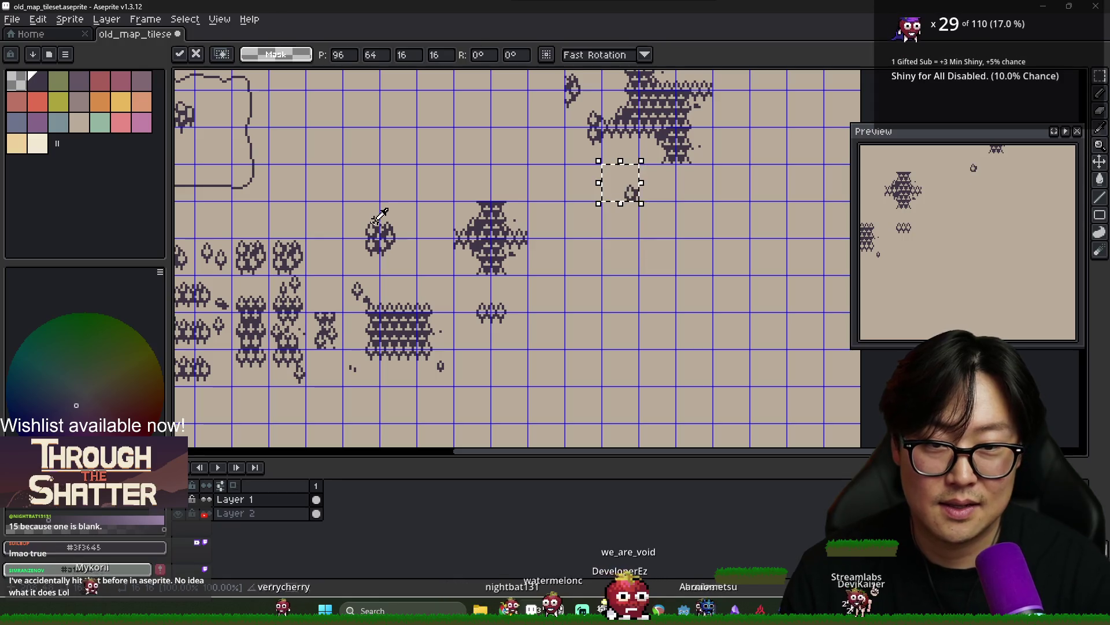
key(alt+Tab)
key(alt+Tab)
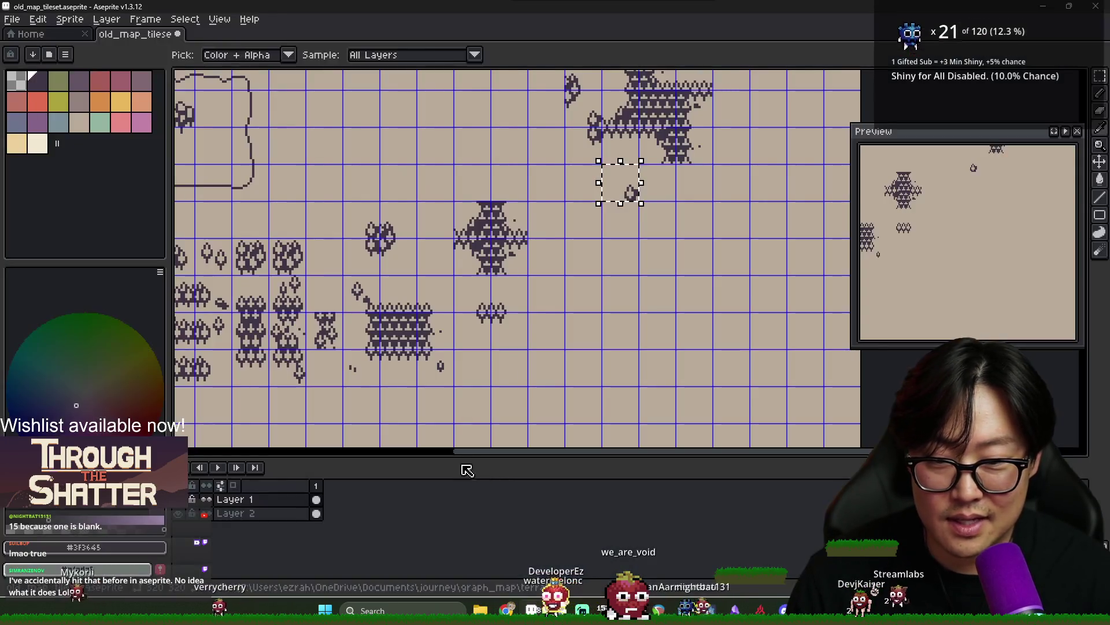
click(396, 222)
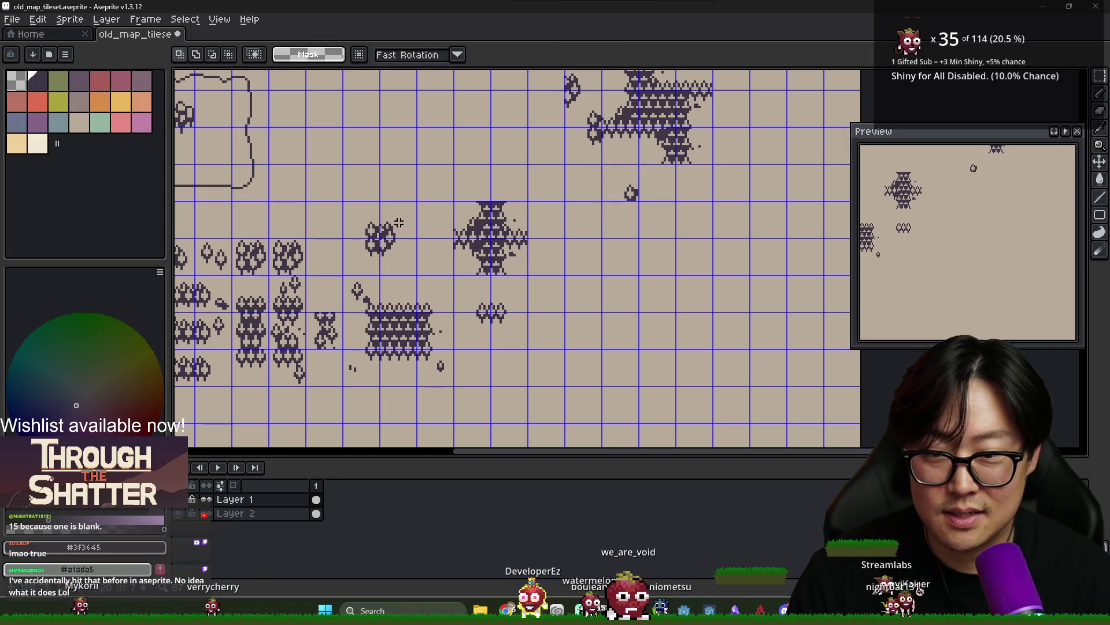
key(shift+Right)
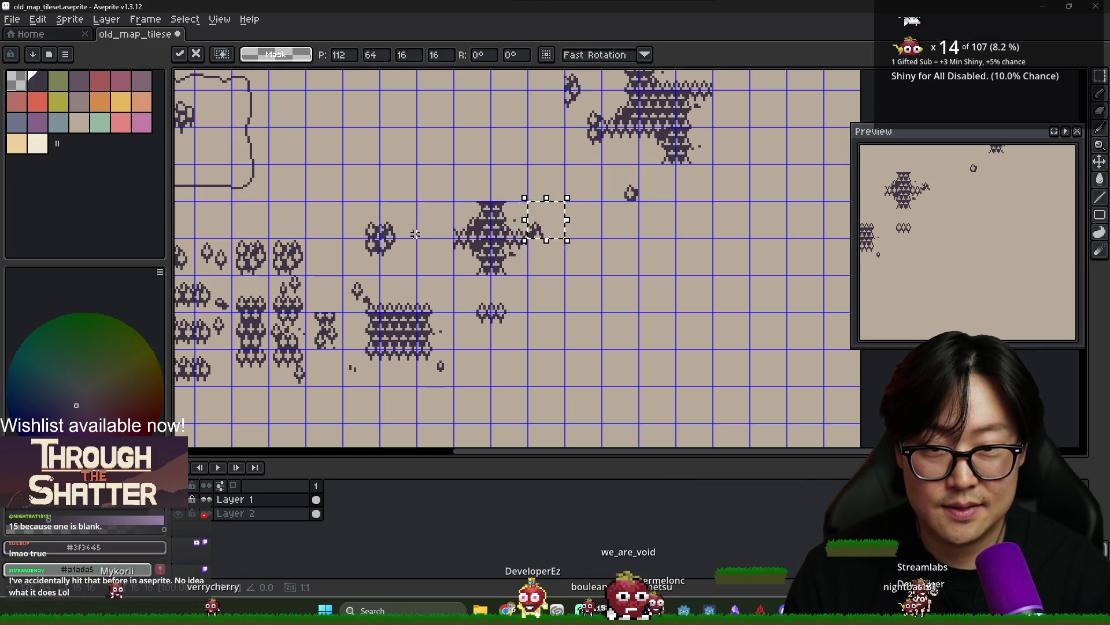
click(373, 247)
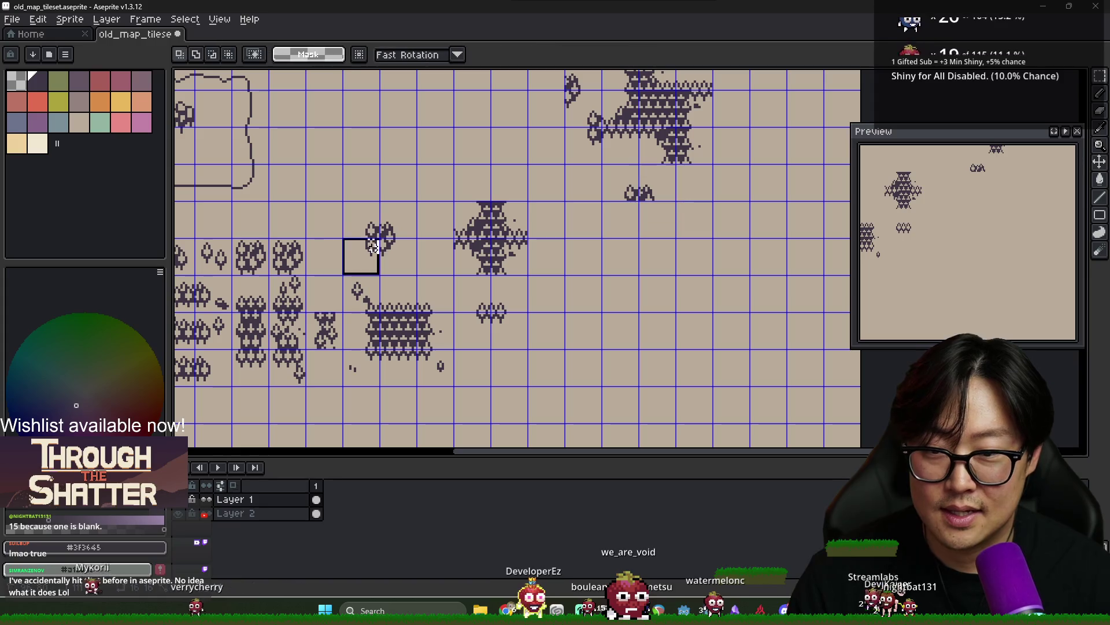
key(shift+Right)
key(shift+Right)
key(shift+Right)
key(shift+Up)
click(373, 246)
key(alt+Tab)
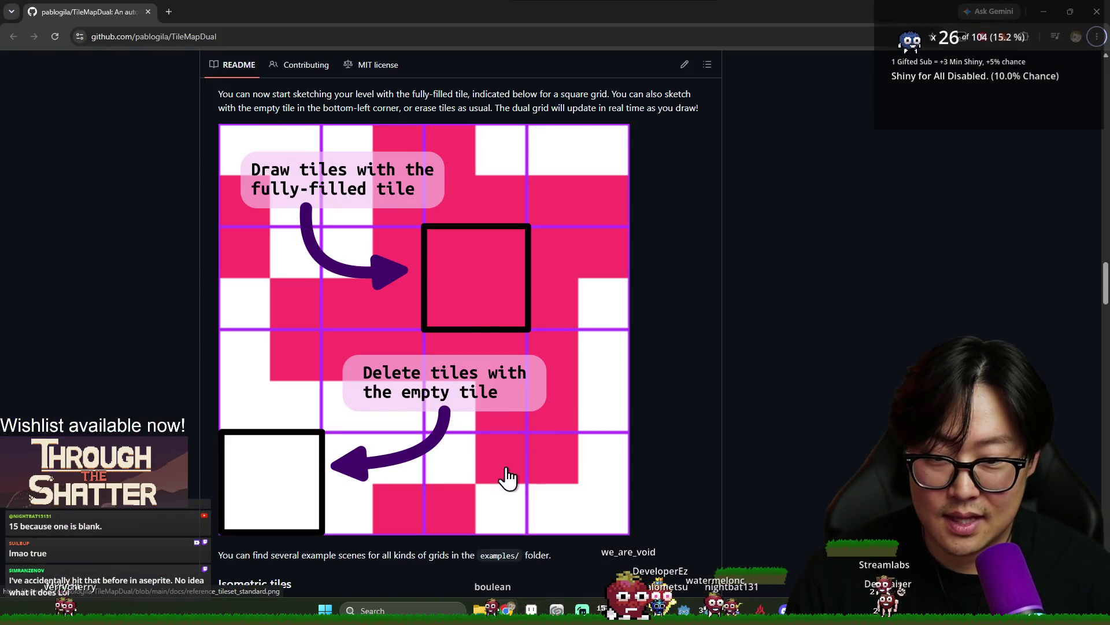
key(alt+Tab)
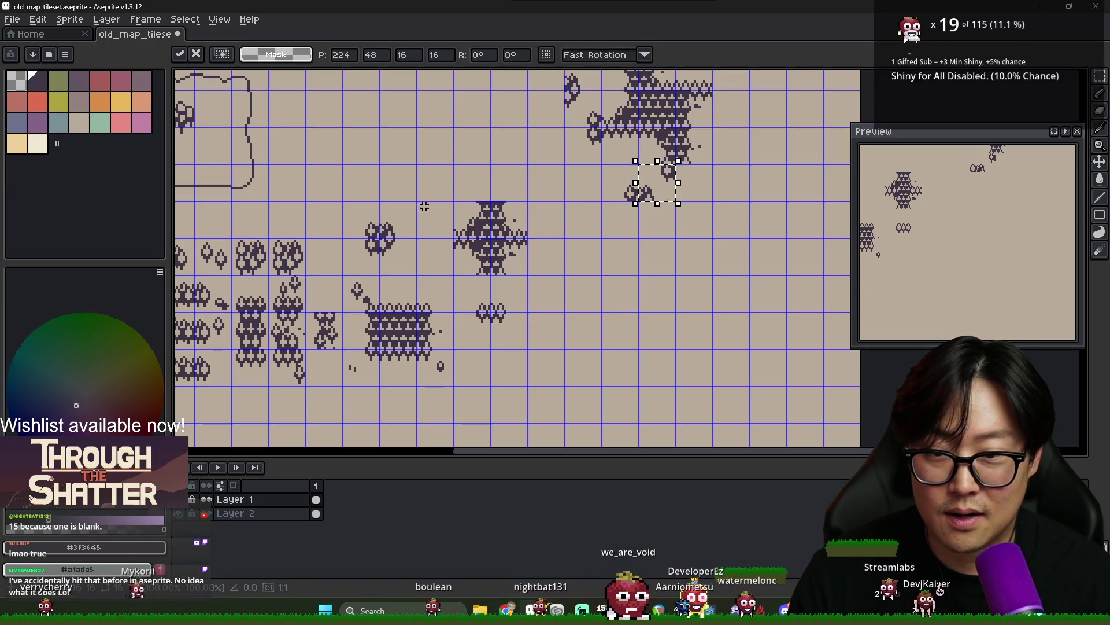
Finish the tile move and place another piece beneath the top forest cluster
click(397, 261)
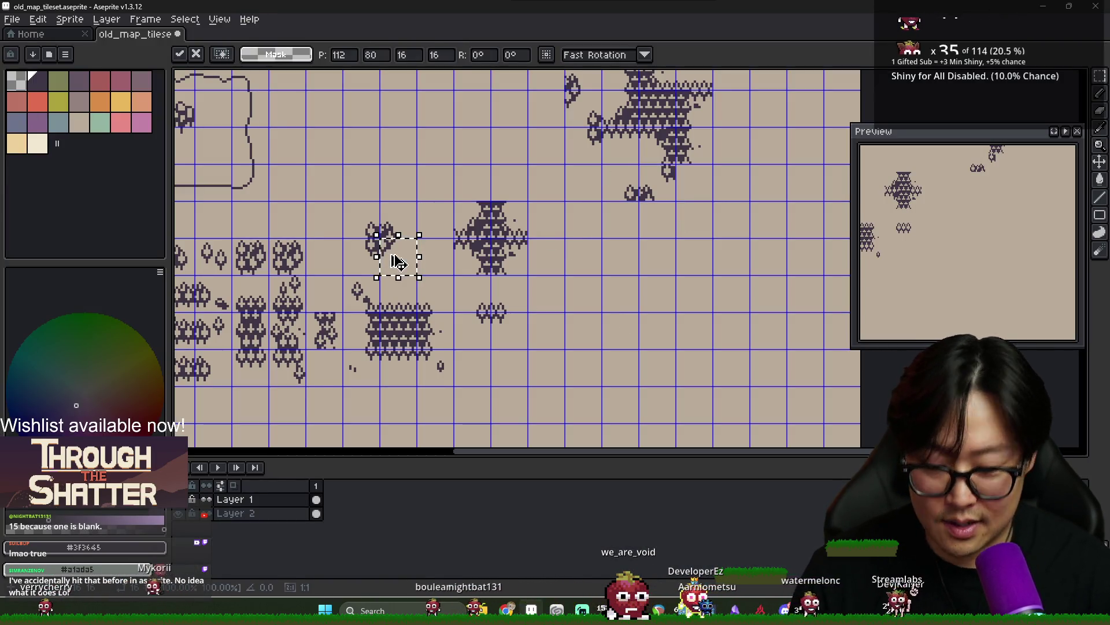
key(Return)
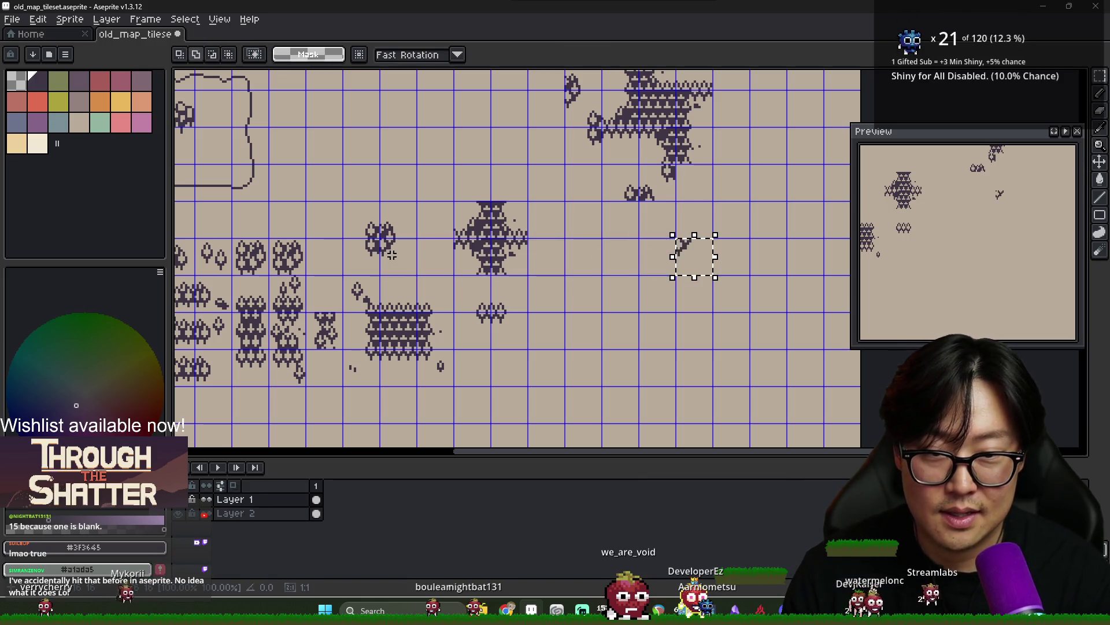
click(694, 182)
mouse_move(694, 182)
mouse_down()
mouse_move(585, 220)
mouse_move(572, 294)
mouse_up()
scroll(572, 293, down, 1)
scroll(558, 260, up, 1)
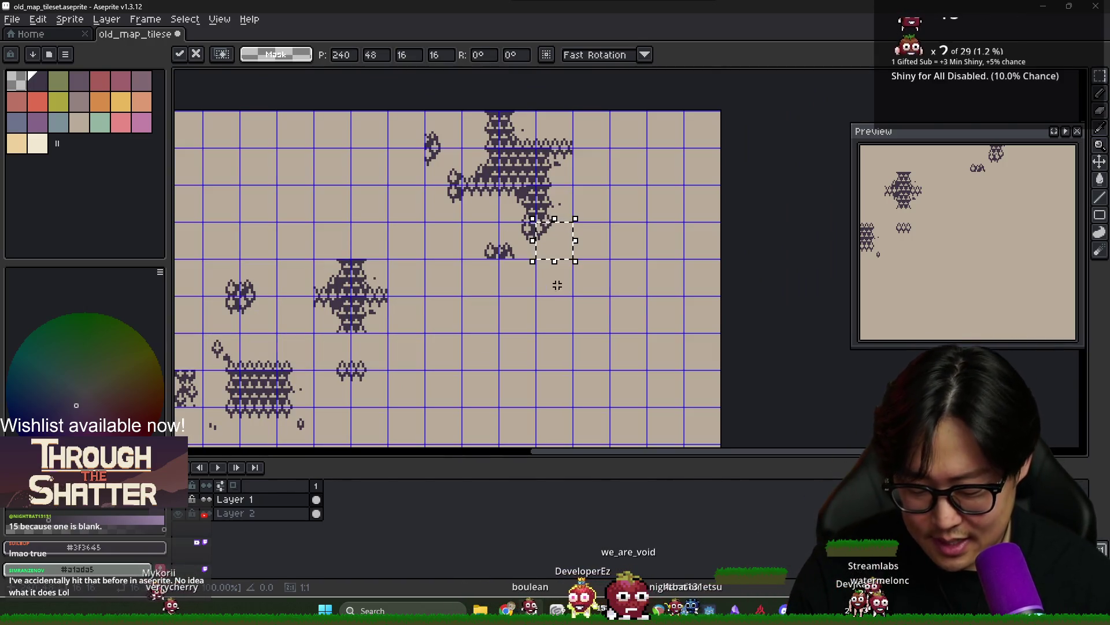
key(Return)
Move the large 64x64 forest block down below the other cluster
mouse_move(428, 113)
mouse_down()
mouse_move(532, 254)
mouse_move(558, 247)
mouse_up()
scroll(618, 264, down, 2)
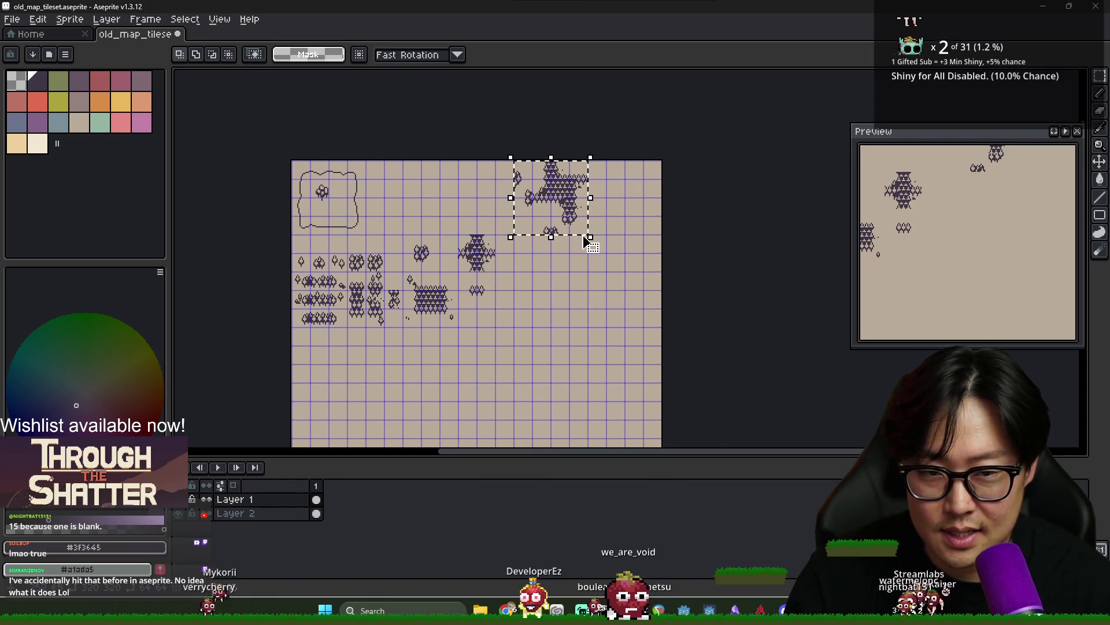
click(575, 214)
mouse_move(575, 212)
mouse_down()
mouse_move(649, 212)
mouse_move(650, 249)
mouse_move(649, 297)
mouse_move(592, 301)
mouse_move(576, 285)
mouse_up()
click(571, 206)
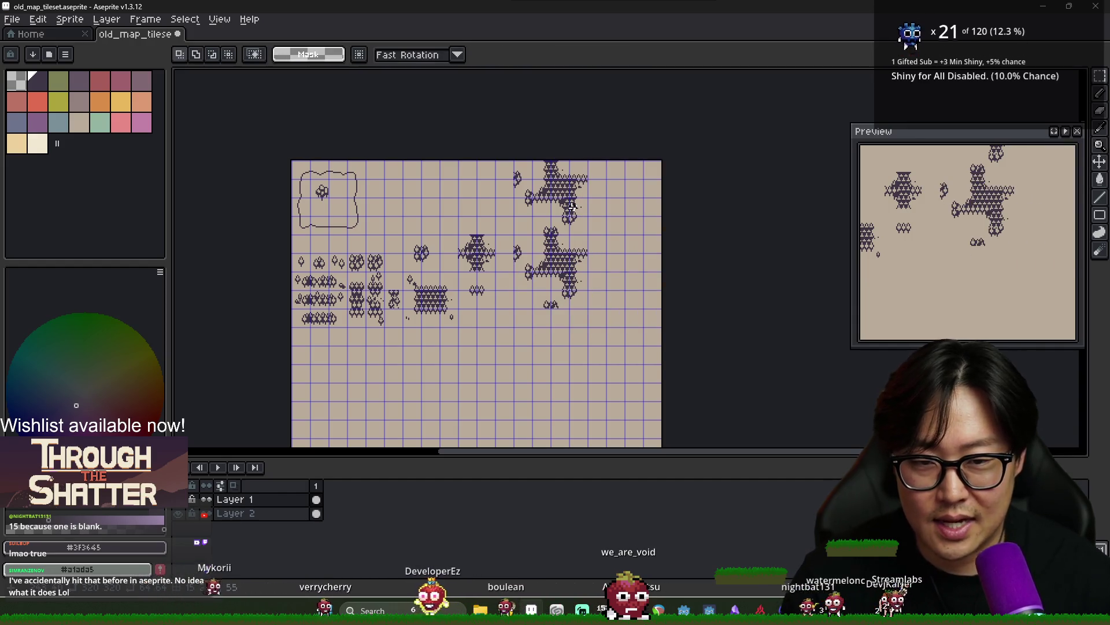
scroll(571, 281, up, 1)
scroll(458, 264, down, 2)
scroll(457, 263, up, 2)
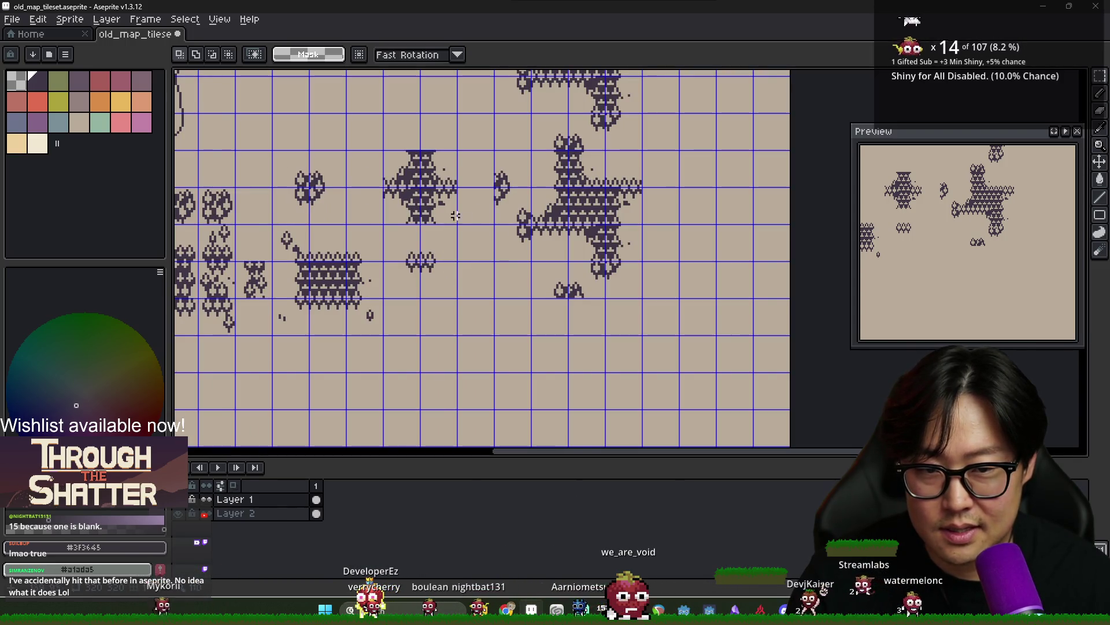
Remove the stray forest clump and erase the top half of the small clump
scroll(467, 214, left, 1)
key(ctrl+z)
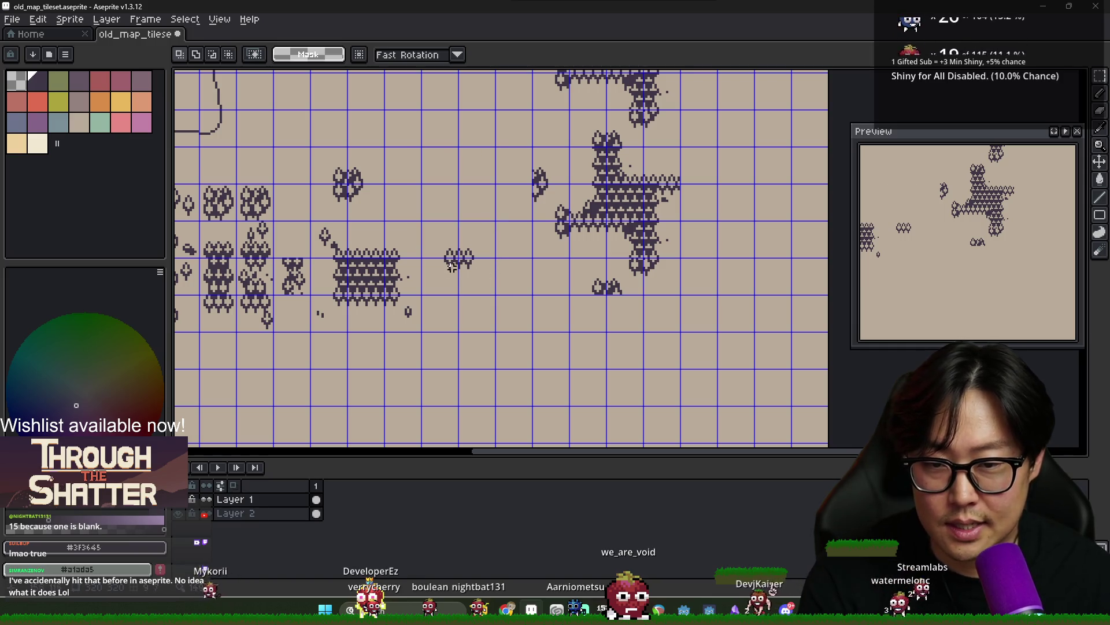
click(468, 263)
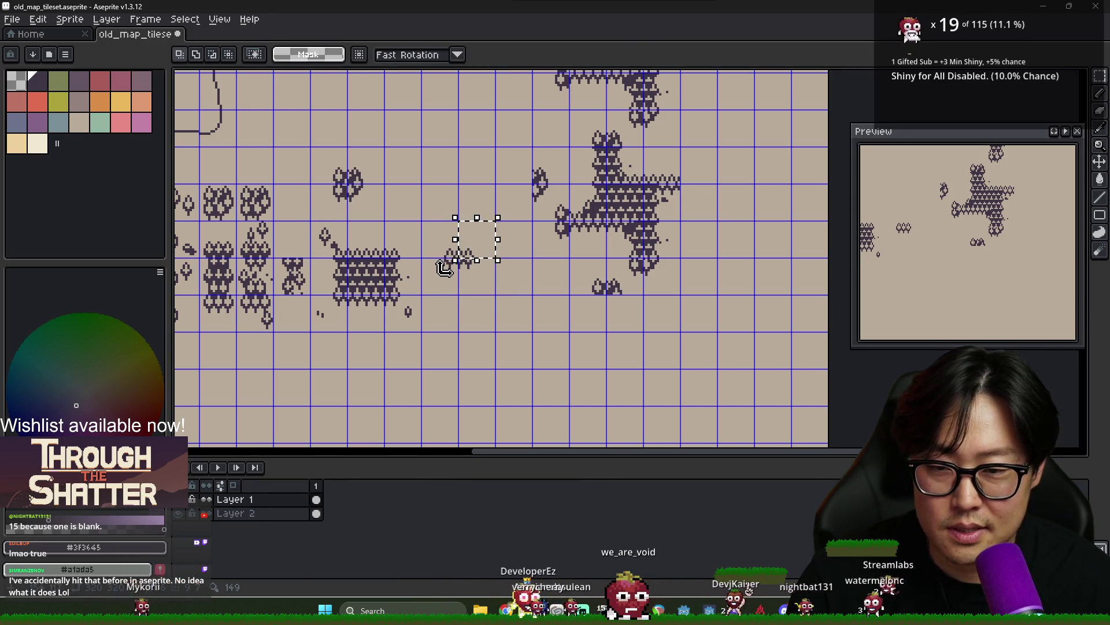
mouse_move(451, 255)
mouse_down()
mouse_move(473, 256)
mouse_move(443, 275)
mouse_up()
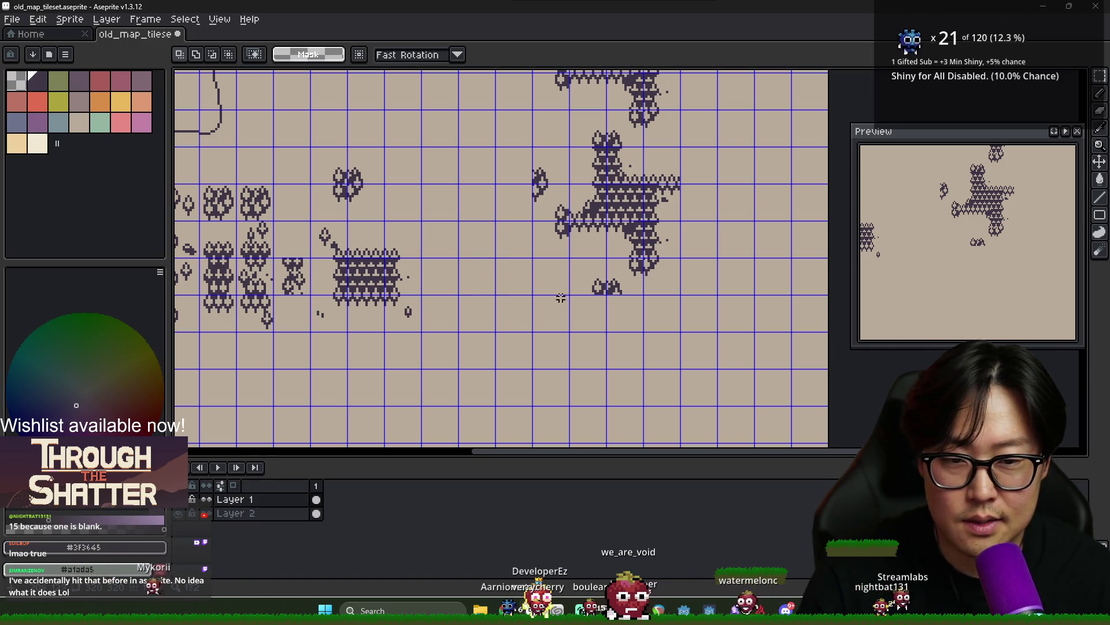
scroll(564, 297, down, 2)
scroll(461, 276, up, 2)
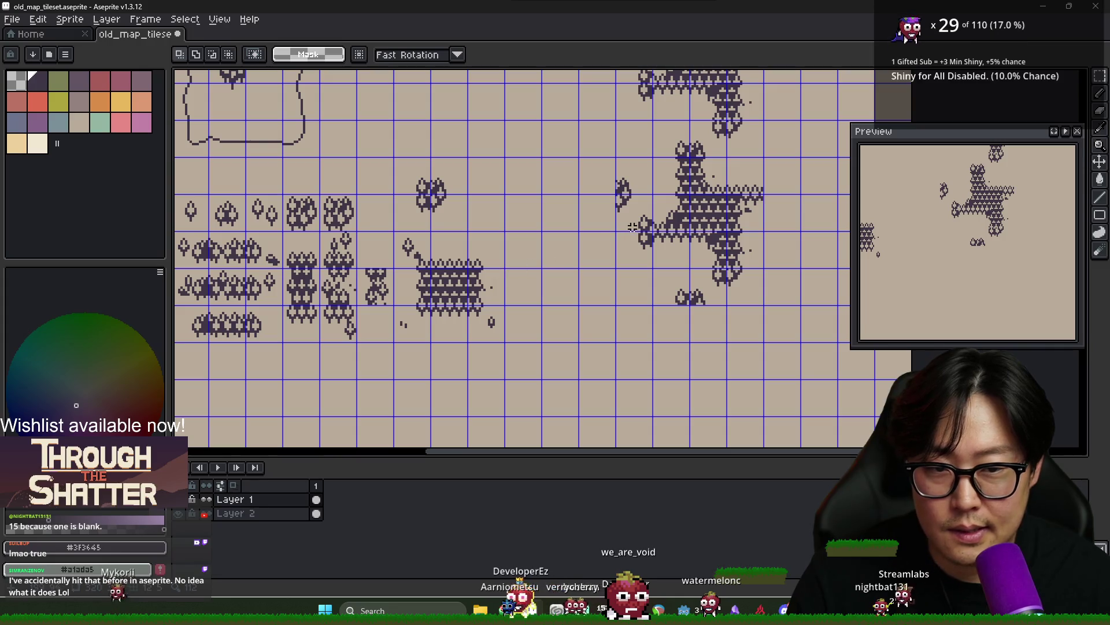
scroll(628, 226, down, 2)
scroll(666, 233, up, 2)
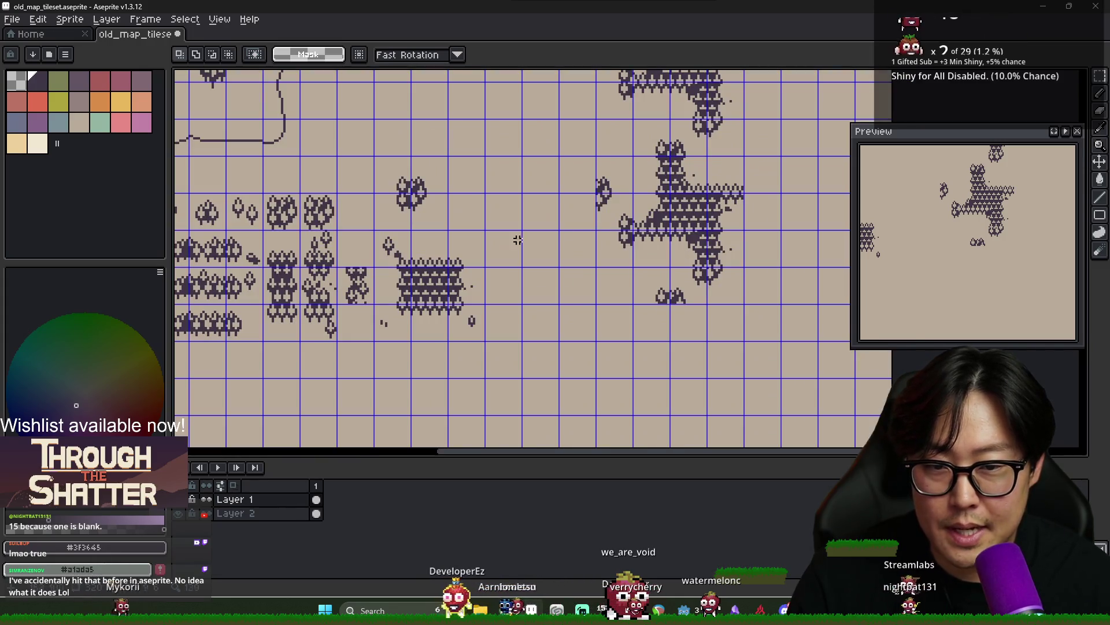
Copy the small single tree and paste a copy of it
mouse_move(375, 231)
mouse_down()
mouse_move(410, 266)
mouse_move(394, 249)
mouse_move(651, 248)
mouse_move(651, 137)
mouse_up()
key(ctrl+c)
key(ctrl+v)
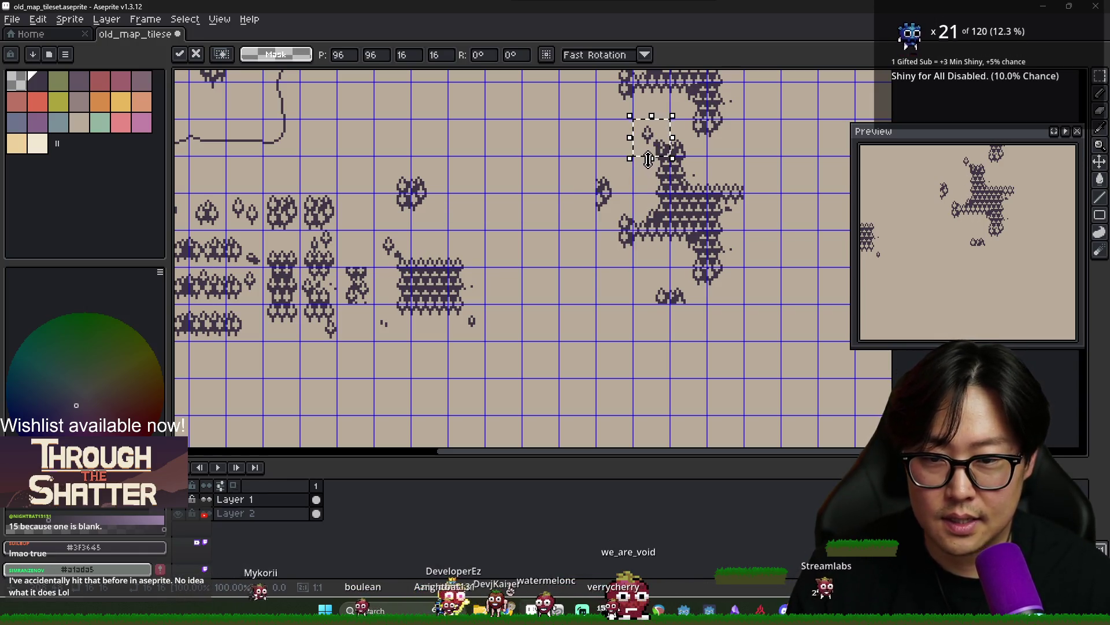
key(Return)
Paste another small tree one cell right and up, against the lower cluster
key(ctrl+v)
key(Right)
key(Right)
key(Right)
key(shift+Right)
key(shift+Up)
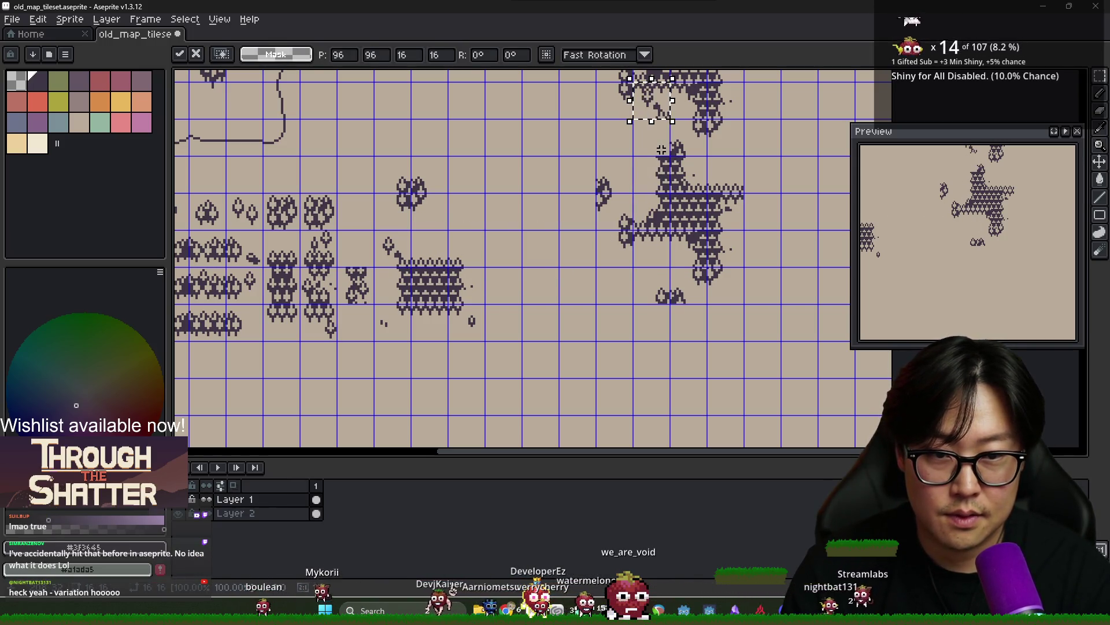
key(Return)
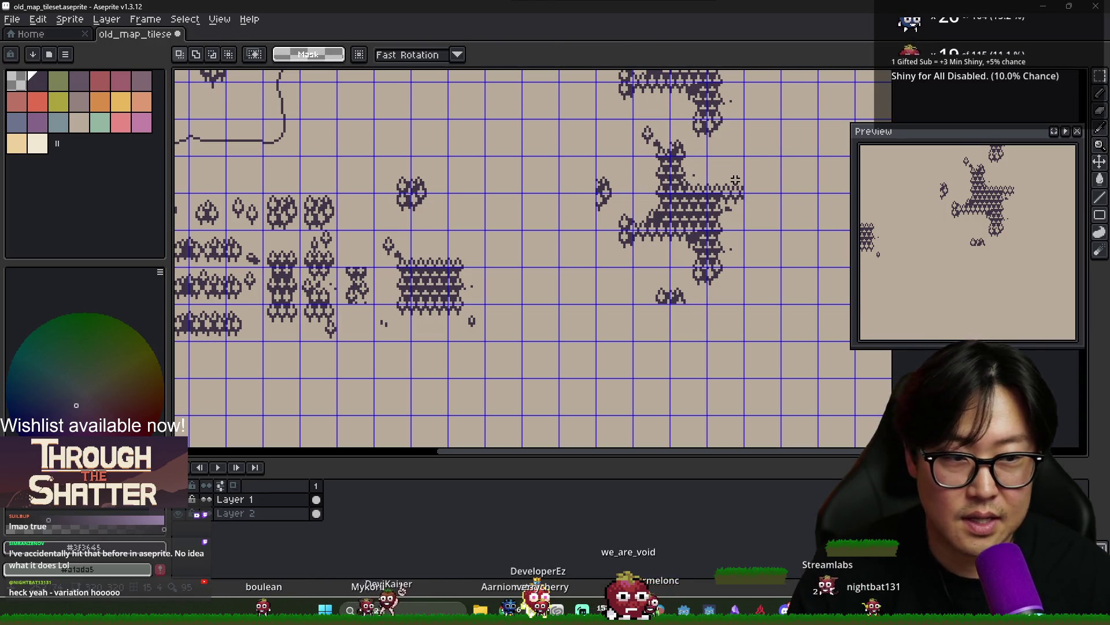
scroll(639, 151, up, 4)
key(i)
key(b)
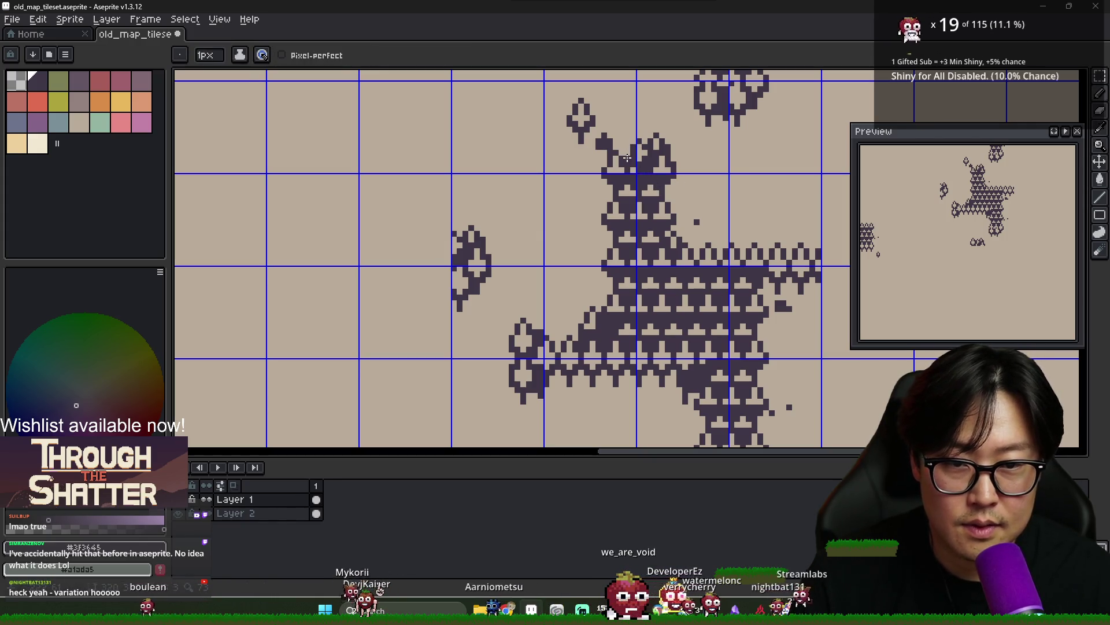
key(e)
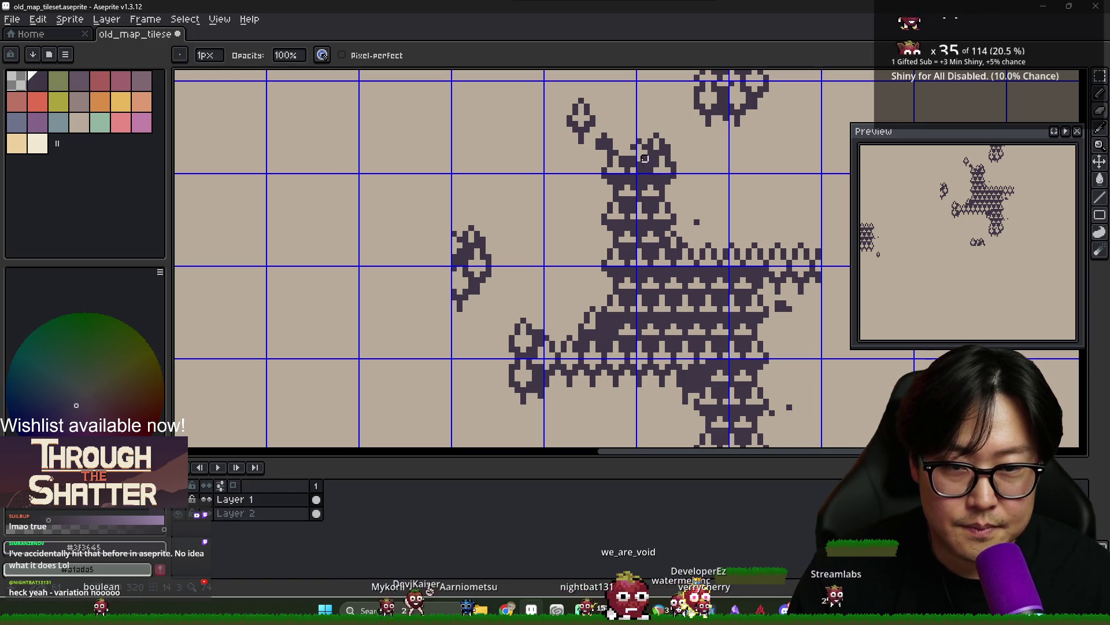
scroll(650, 194, down, 2)
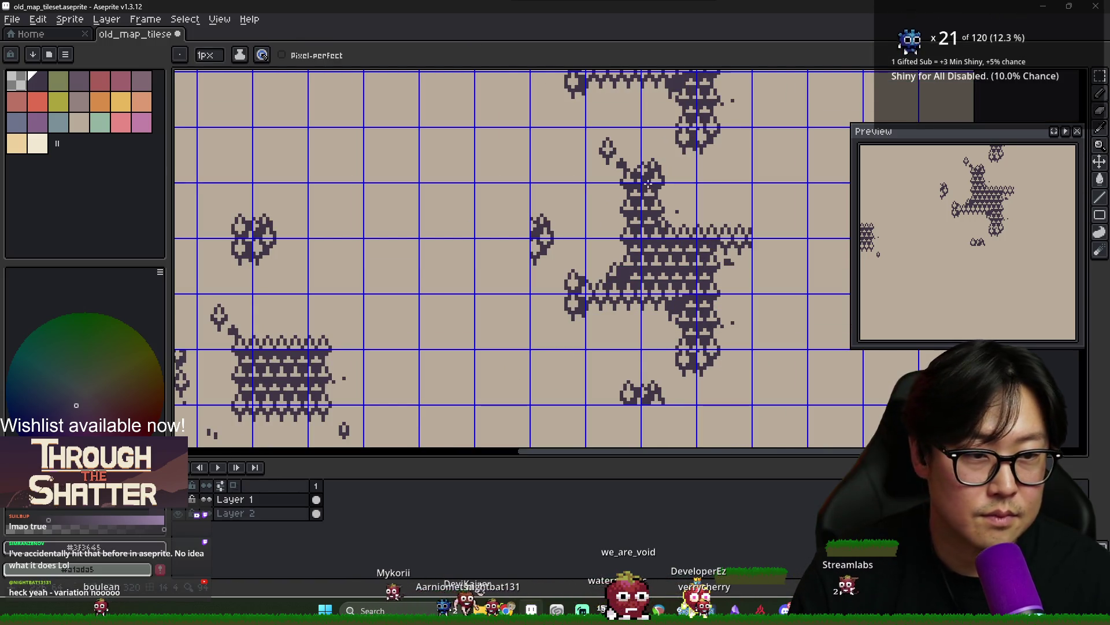
scroll(649, 193, down, 4)
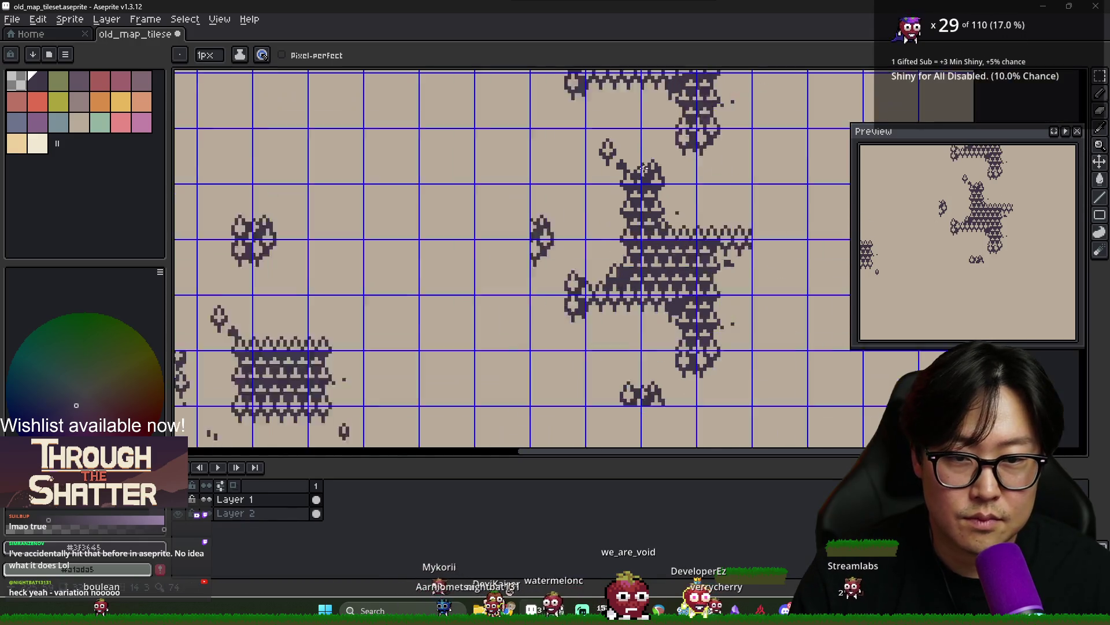
scroll(618, 129, up, 4)
key(alt)
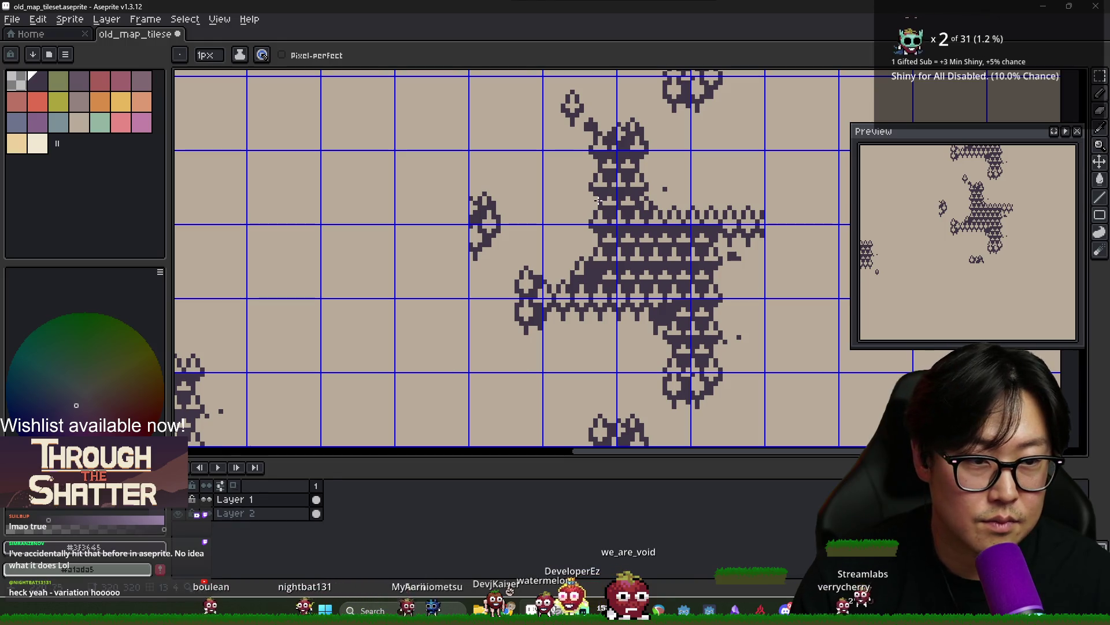
scroll(600, 184, down, 2)
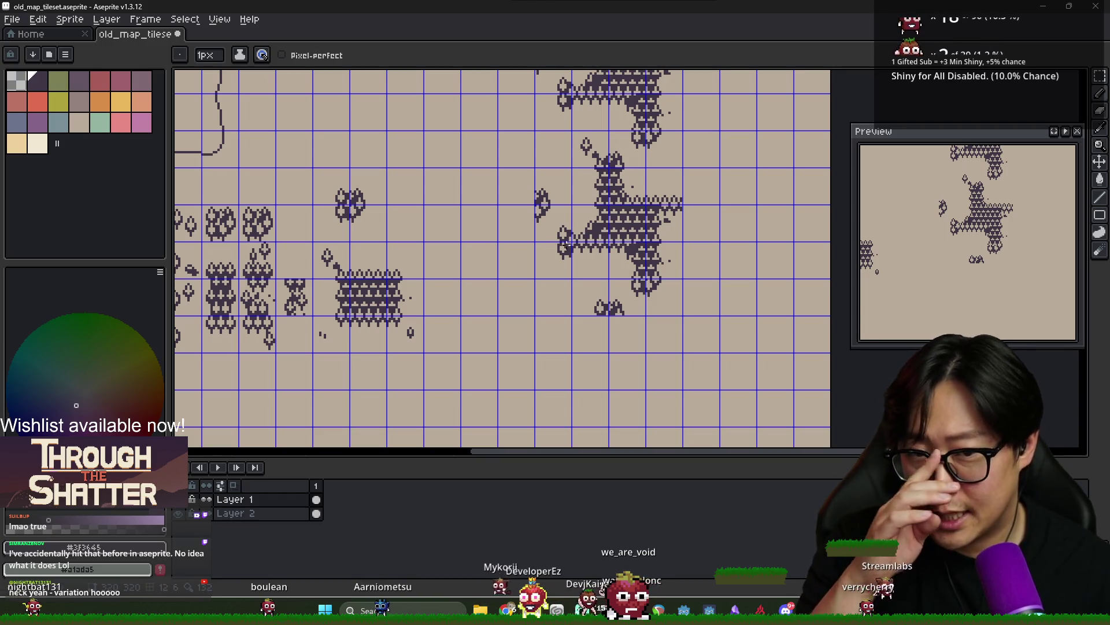
scroll(688, 256, up, 2)
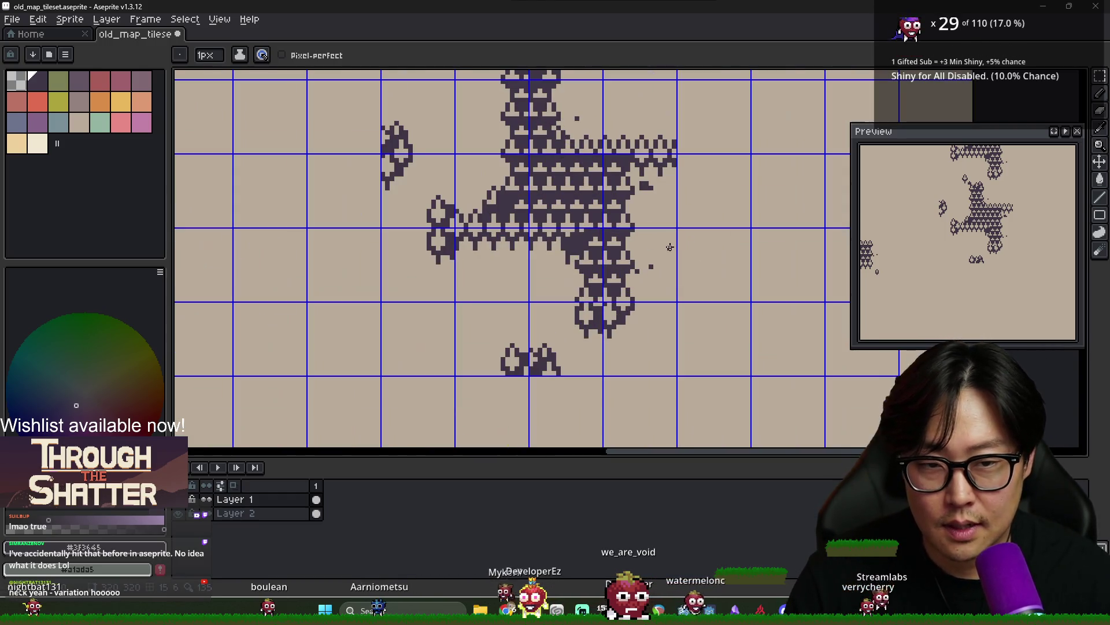
scroll(651, 267, down, 5)
scroll(637, 177, up, 4)
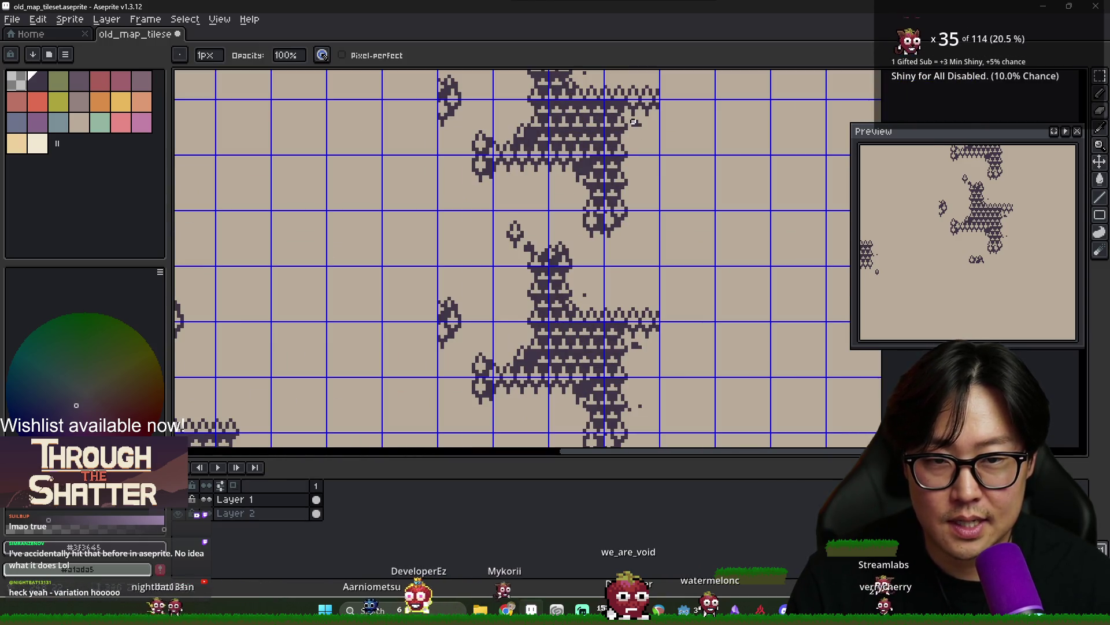
scroll(637, 142, down, 1)
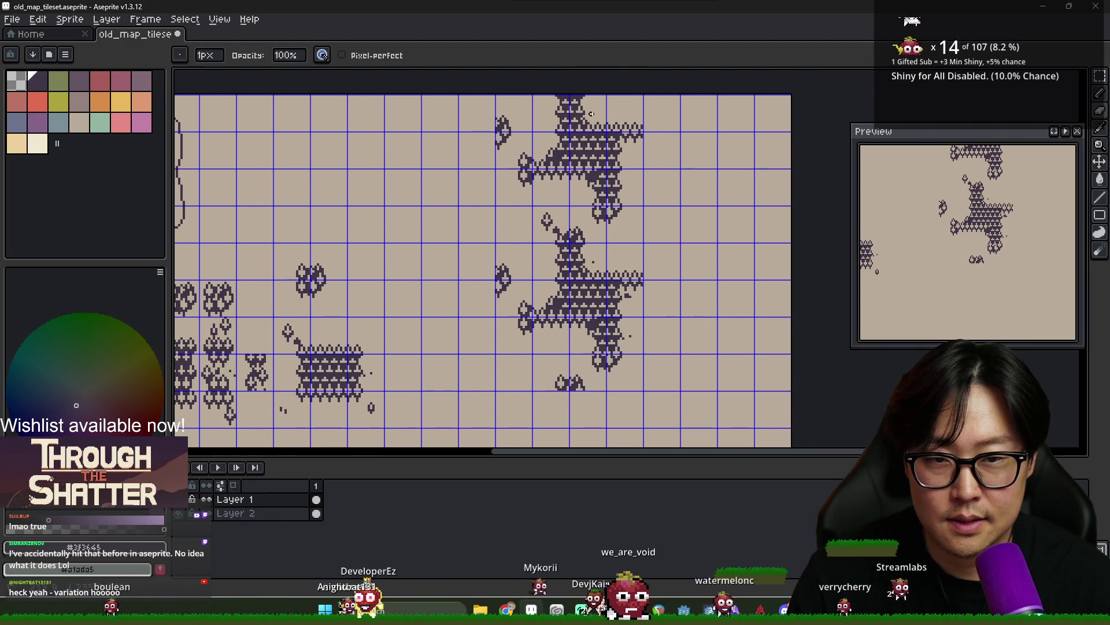
scroll(553, 224, up, 2)
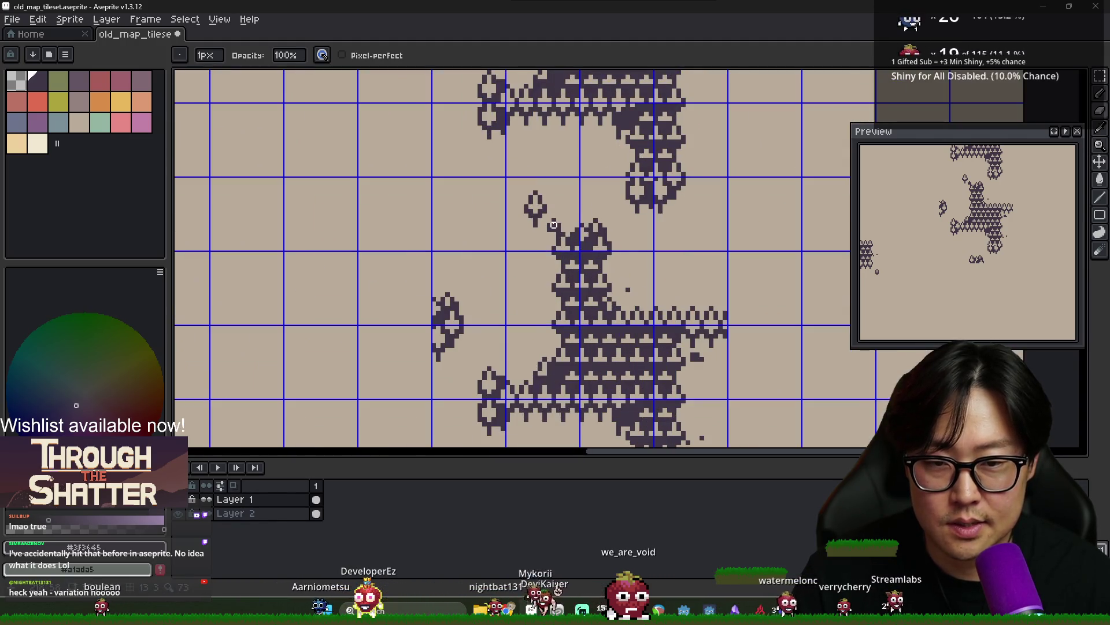
scroll(554, 225, down, 4)
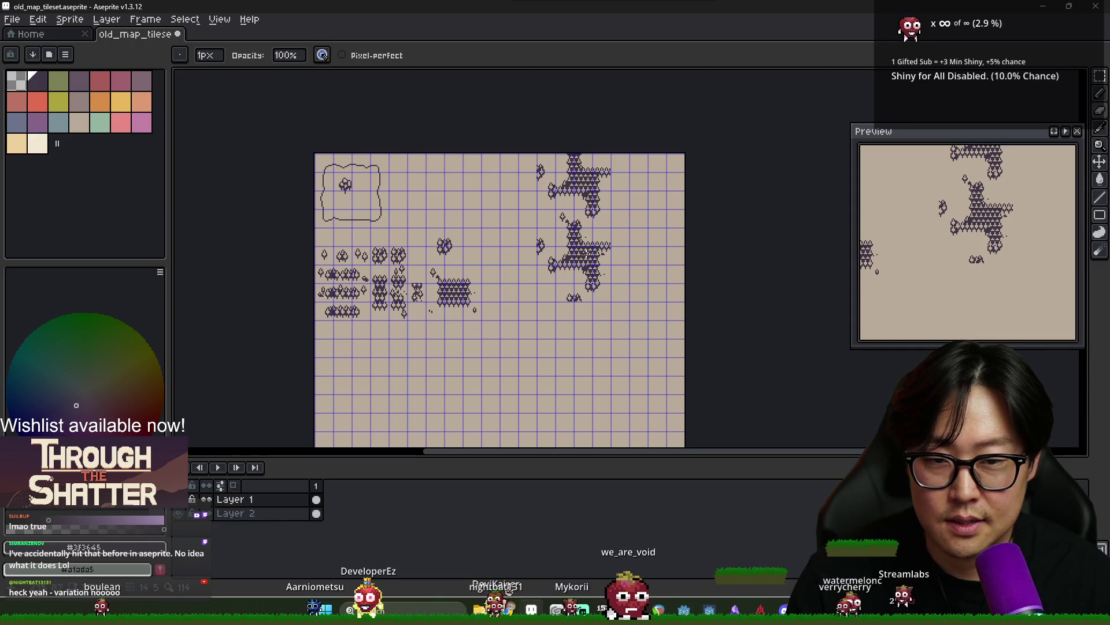
scroll(561, 226, up, 1)
scroll(564, 227, down, 1)
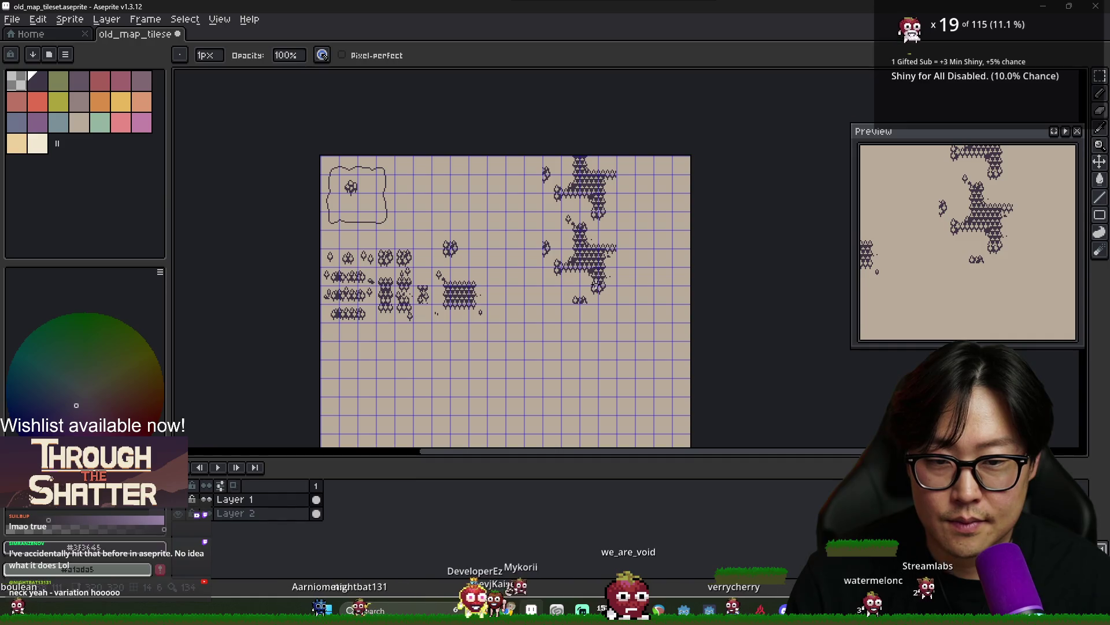
scroll(569, 238, up, 2)
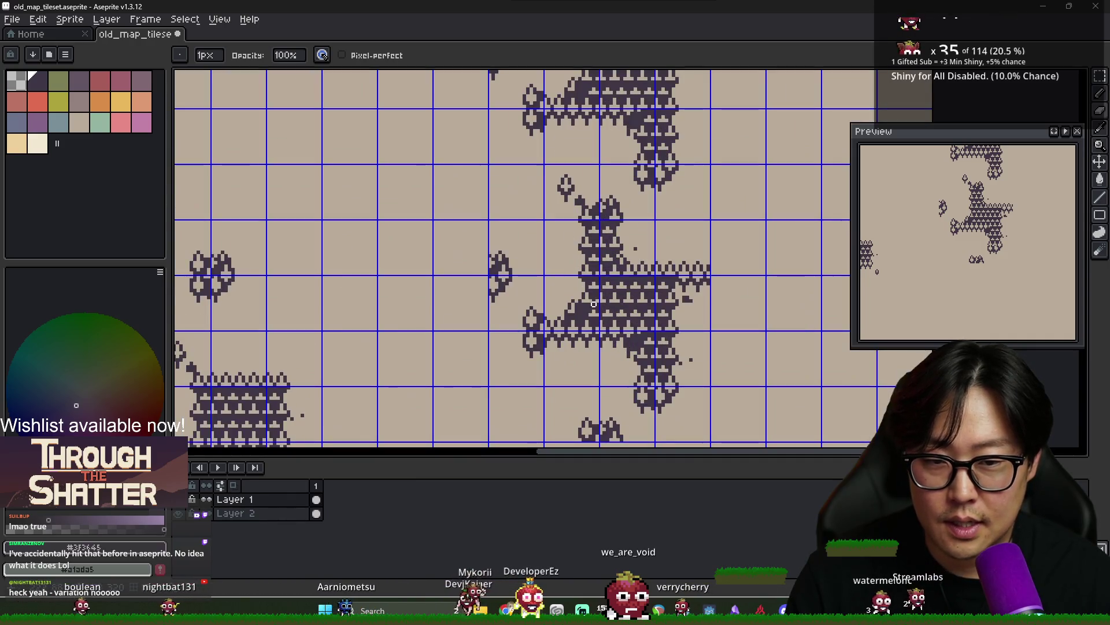
Paste the drop-shaped variation piece, nudge it down, and move a tile up one cell
key(m)
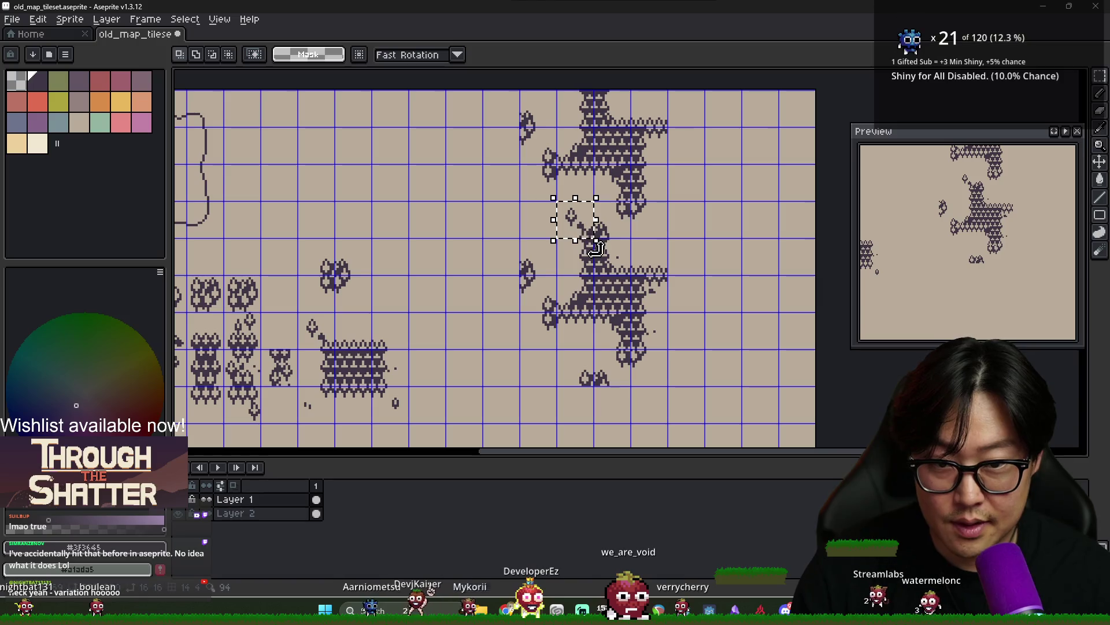
key(ctrl+v)
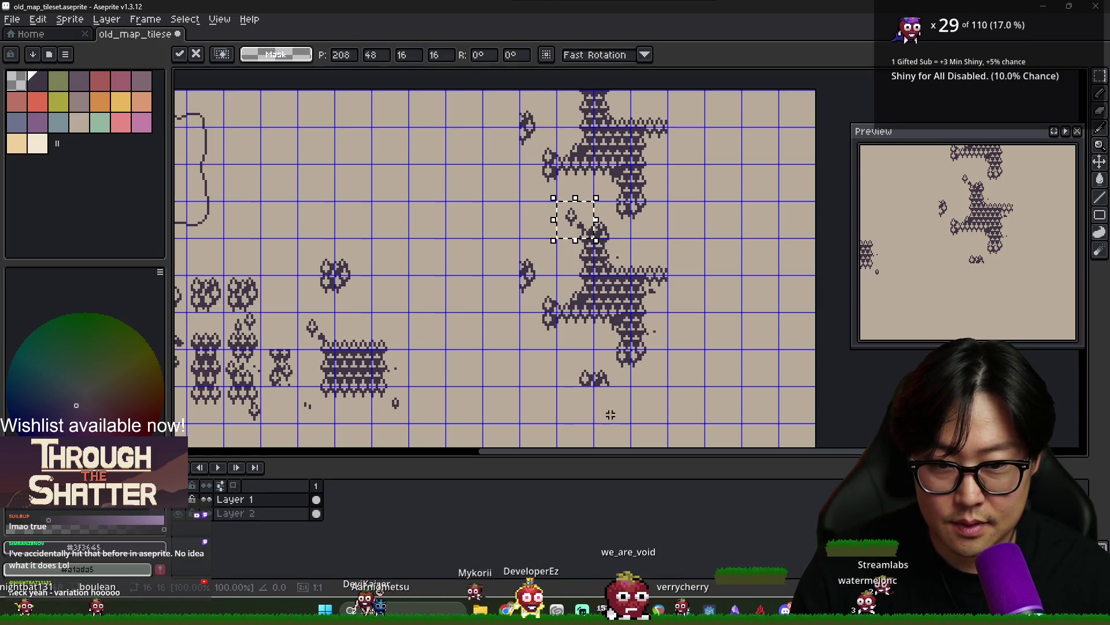
key(shift+Down)
key(shift+Down)
key(shift+Down)
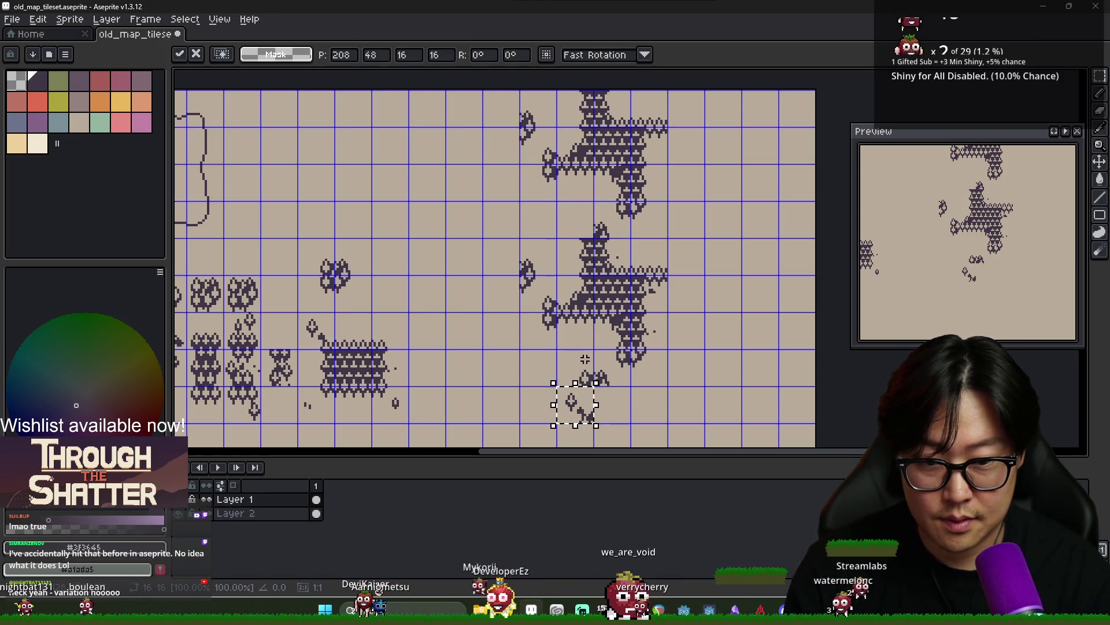
key(Return)
key(shift+Up)
key(shift+Up)
key(shift+Up)
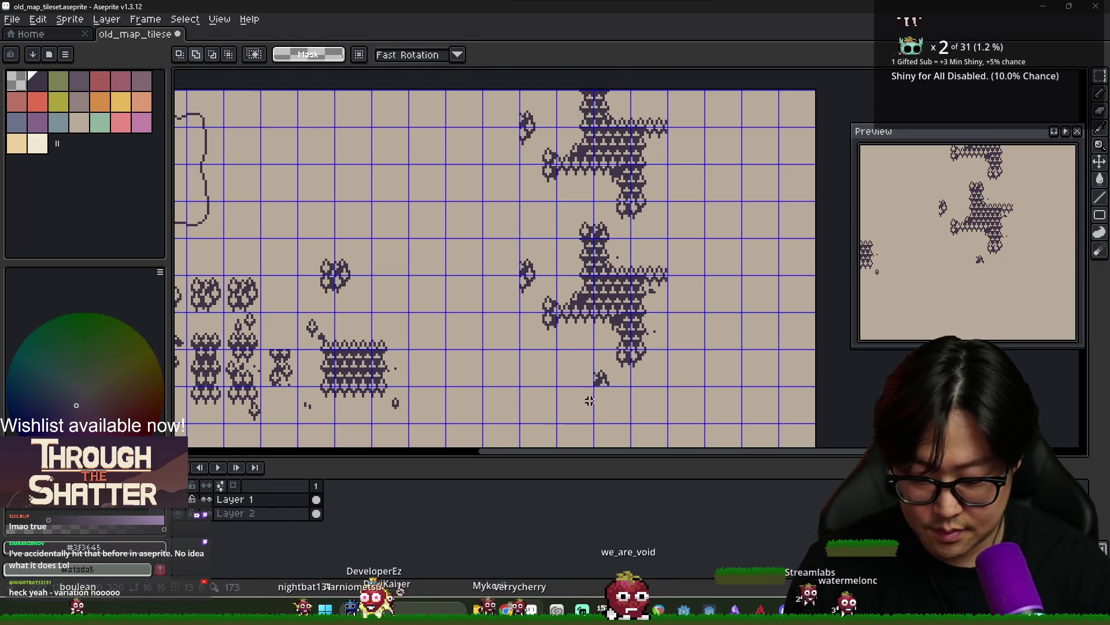
drag(596, 408, 590, 400)
click(589, 401)
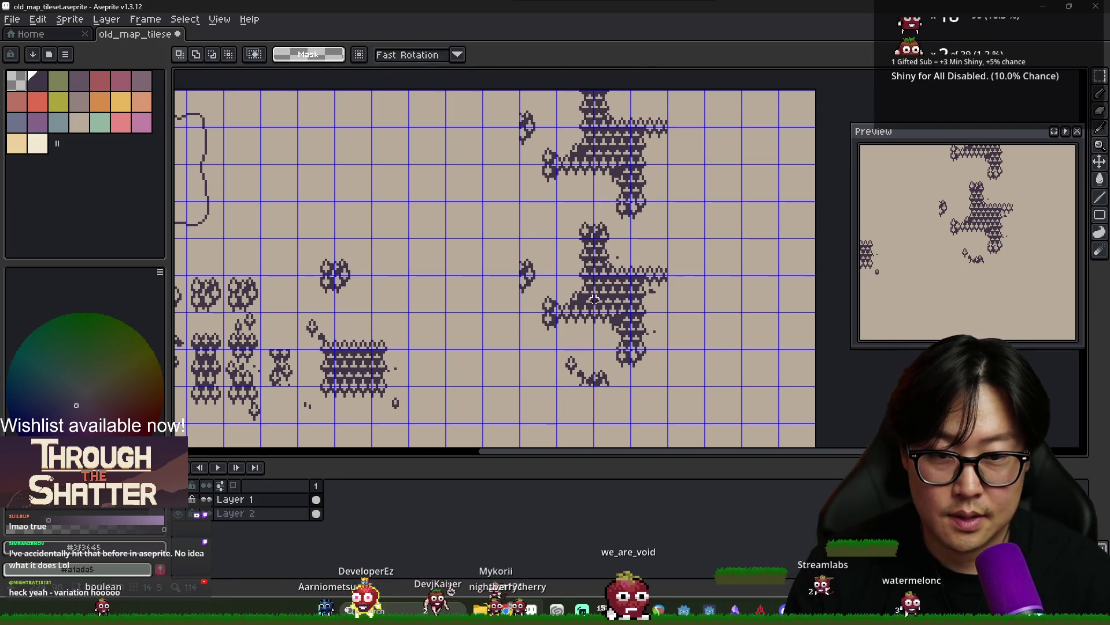
drag(520, 238, 668, 388)
click(786, 408)
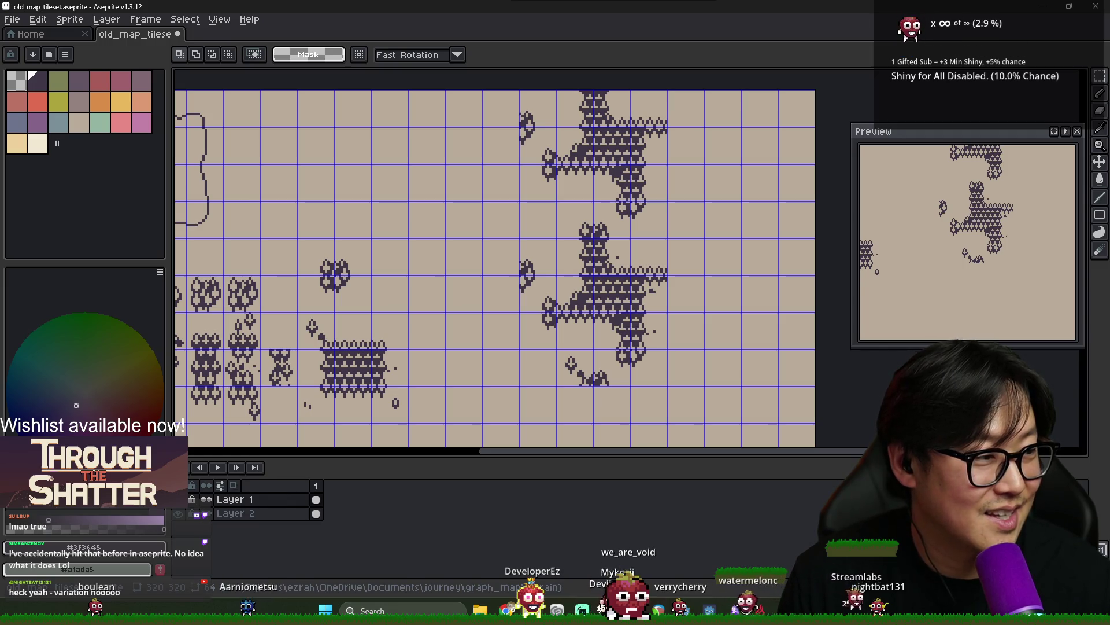
scroll(434, 265, down, 3)
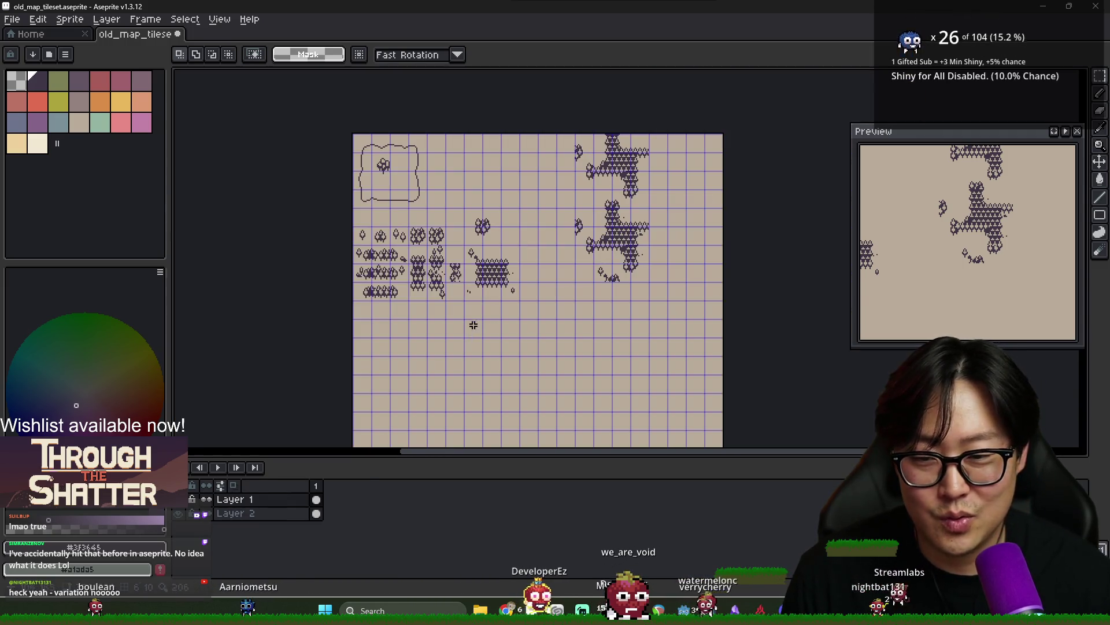
scroll(454, 272, up, 3)
scroll(454, 273, down, 3)
scroll(563, 272, up, 3)
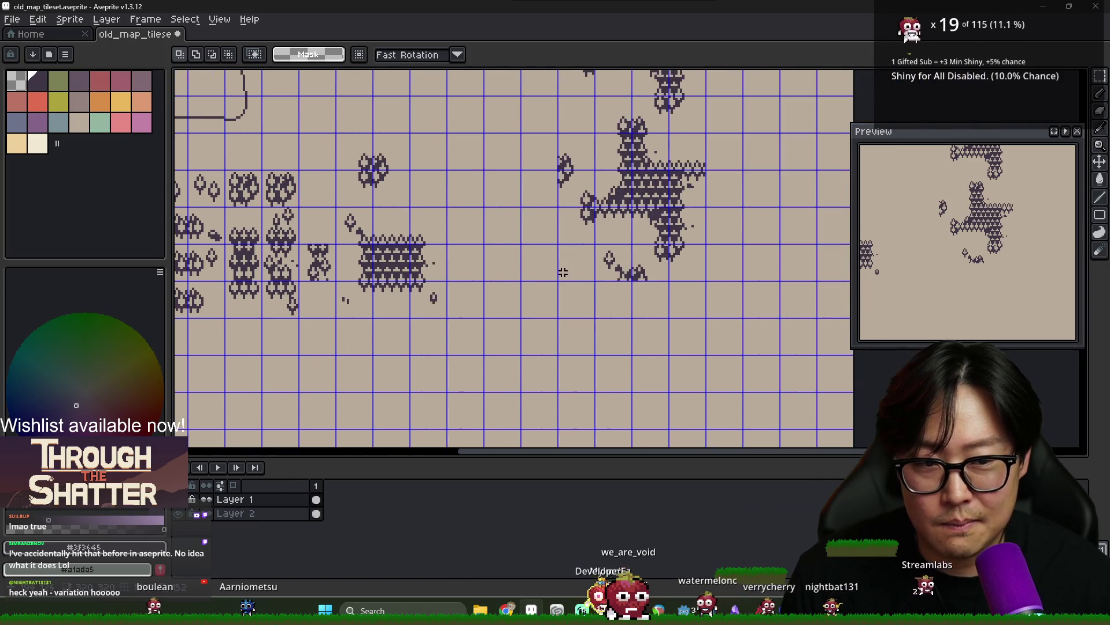
scroll(282, 289, down, 3)
scroll(275, 290, up, 3)
Move a 16x16 forest tile into the empty space below the map
drag(317, 234, 357, 273)
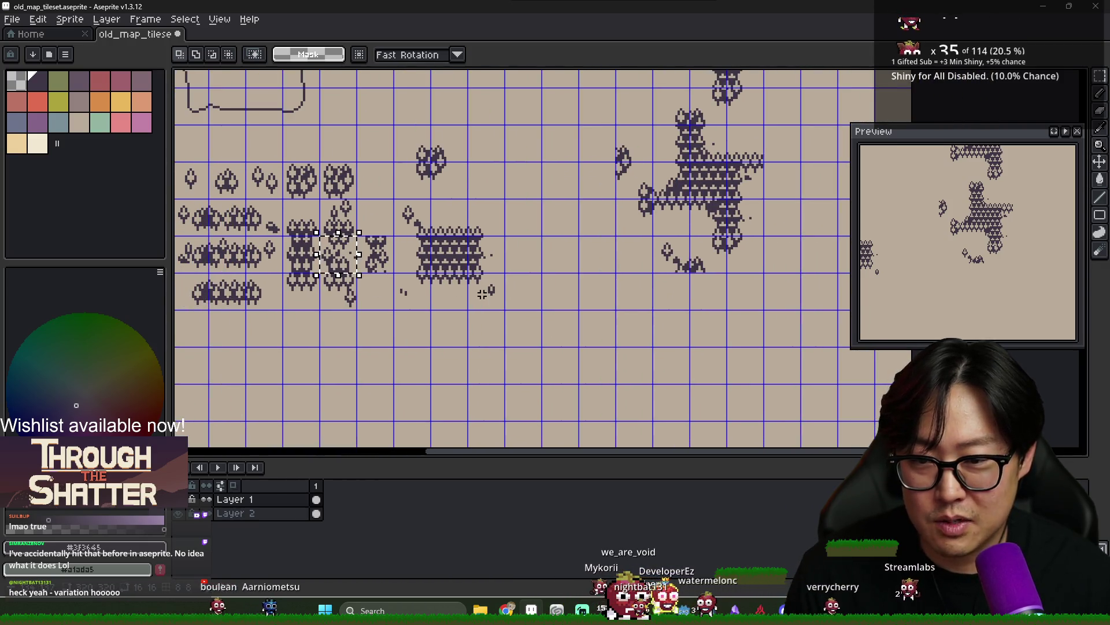
key(ctrl+t)
key(shift+Right)
key(shift+Right)
key(shift+Right)
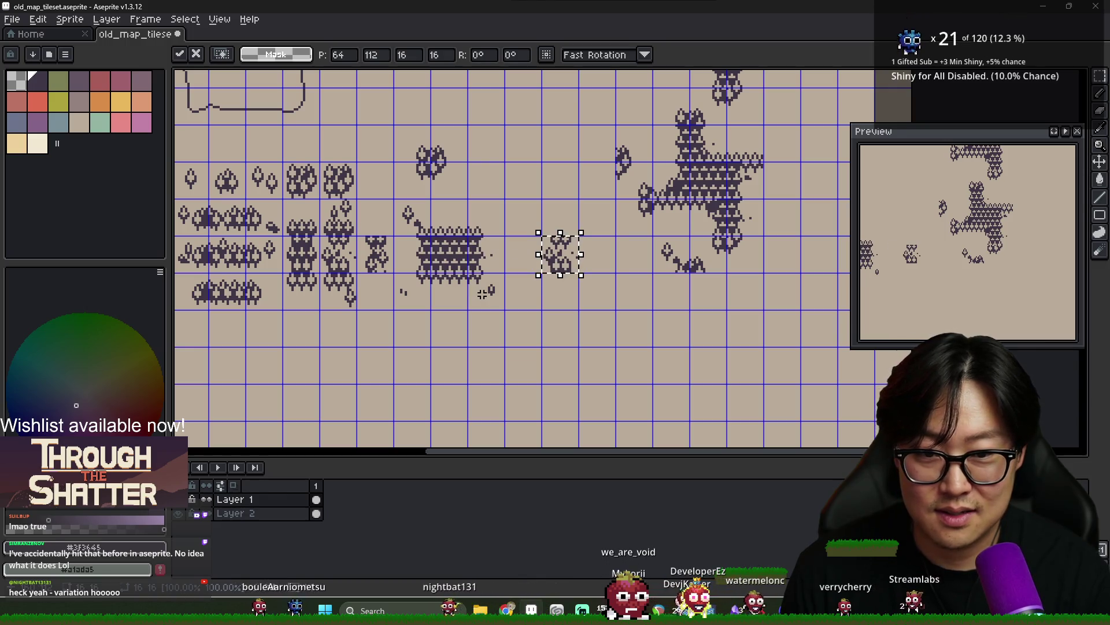
key(shift+Right)
key(shift+Right)
key(shift+Right)
key(shift+Up)
key(shift+Left)
key(shift+Right)
key(shift+Up)
key(shift+Left)
key(shift+Down)
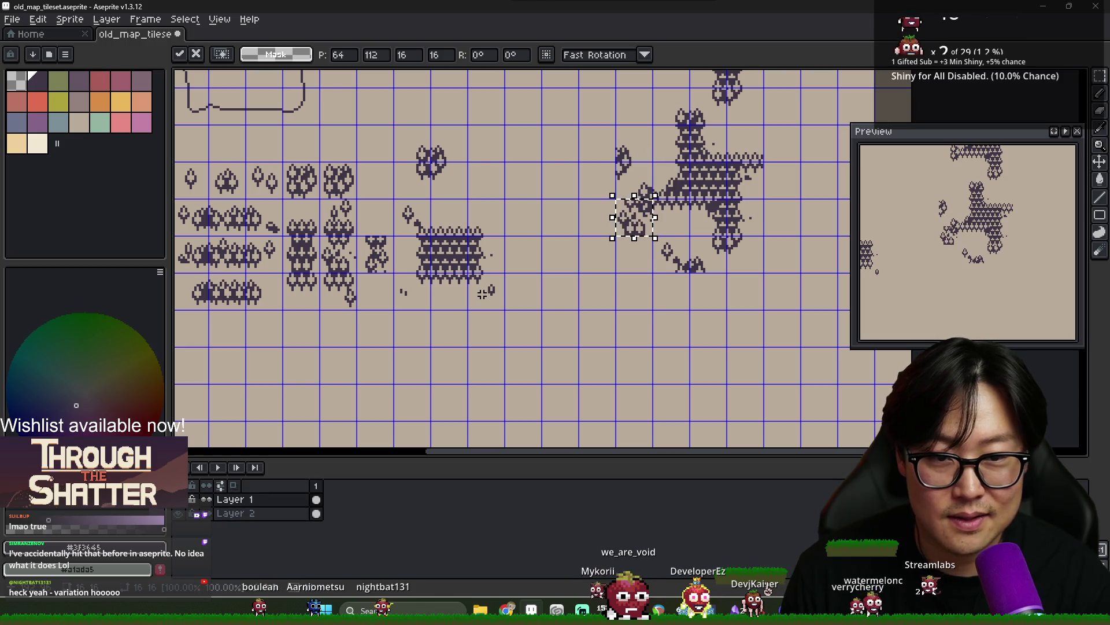
key(shift+Down)
key(shift+Down)
key(shift+Down)
click(480, 348)
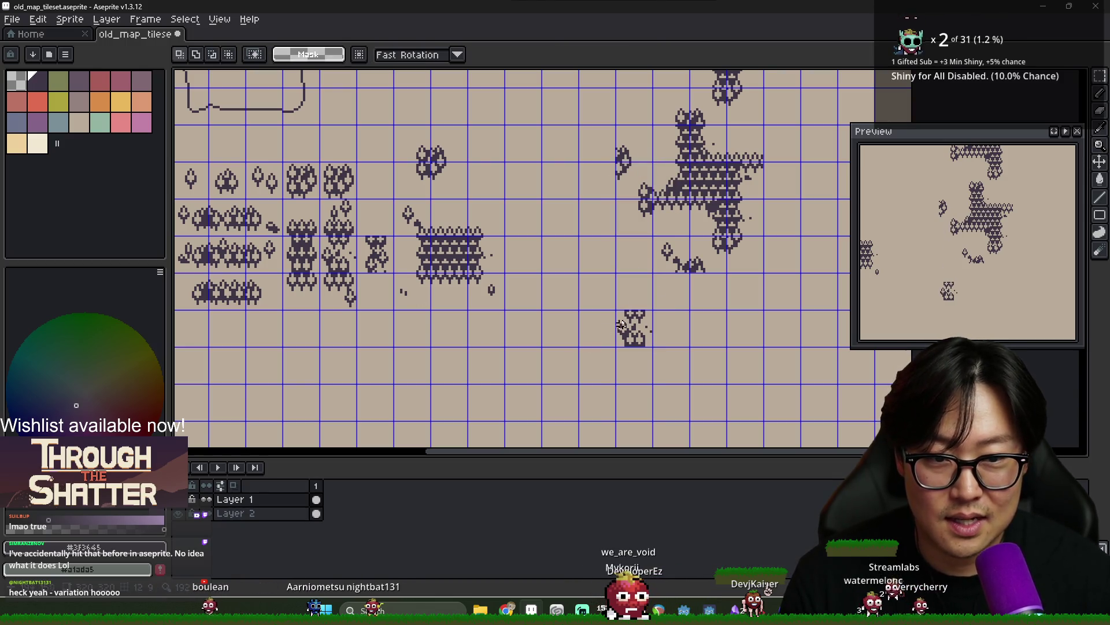
Shift the dropped forest tile's pixels to the right
scroll(630, 340, up, 3)
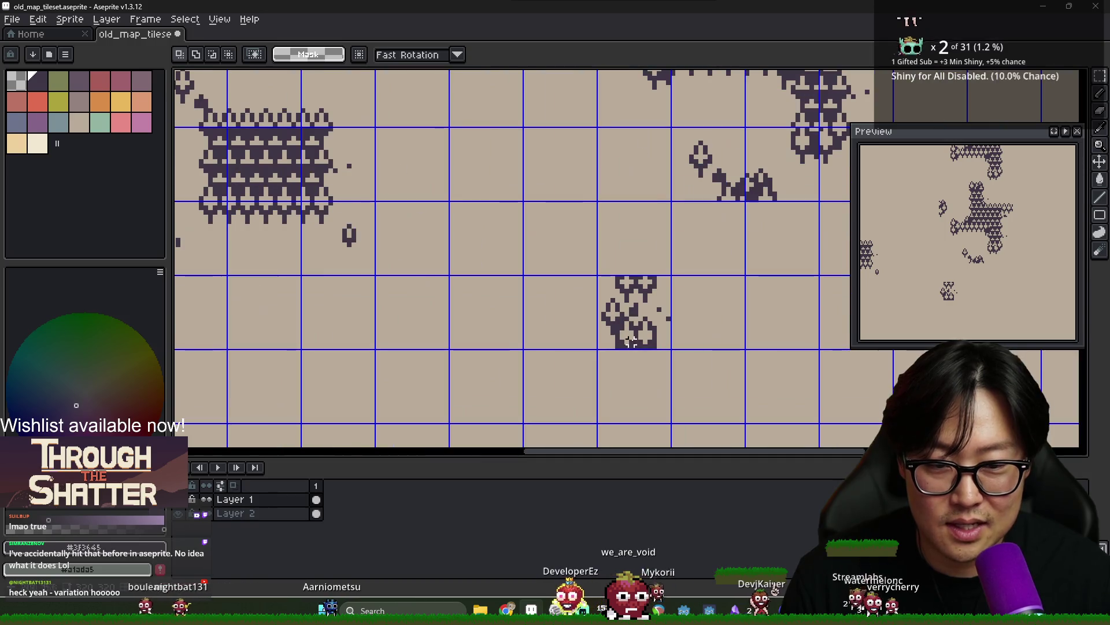
click(635, 342)
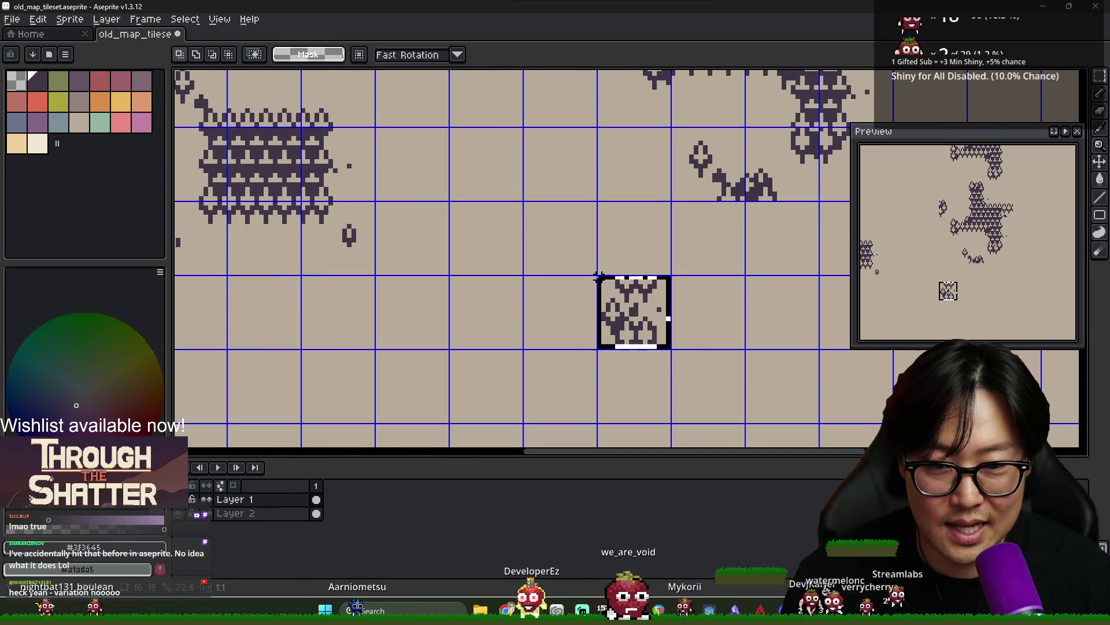
drag(656, 332, 685, 333)
click(729, 346)
drag(613, 289, 740, 324)
key(ctrl+d)
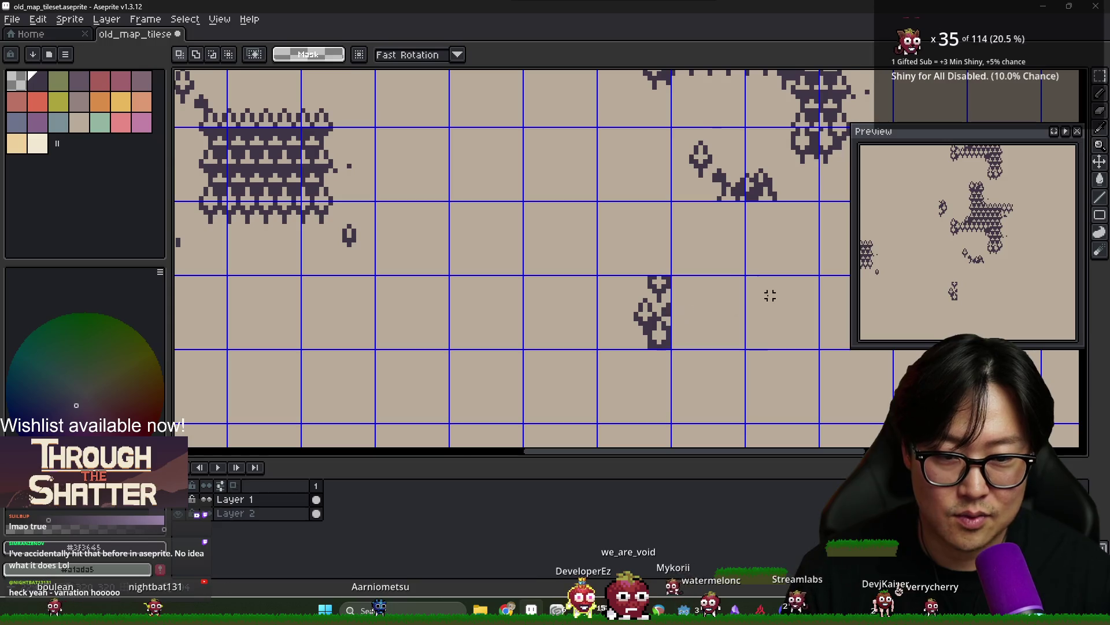
scroll(768, 292, down, 2)
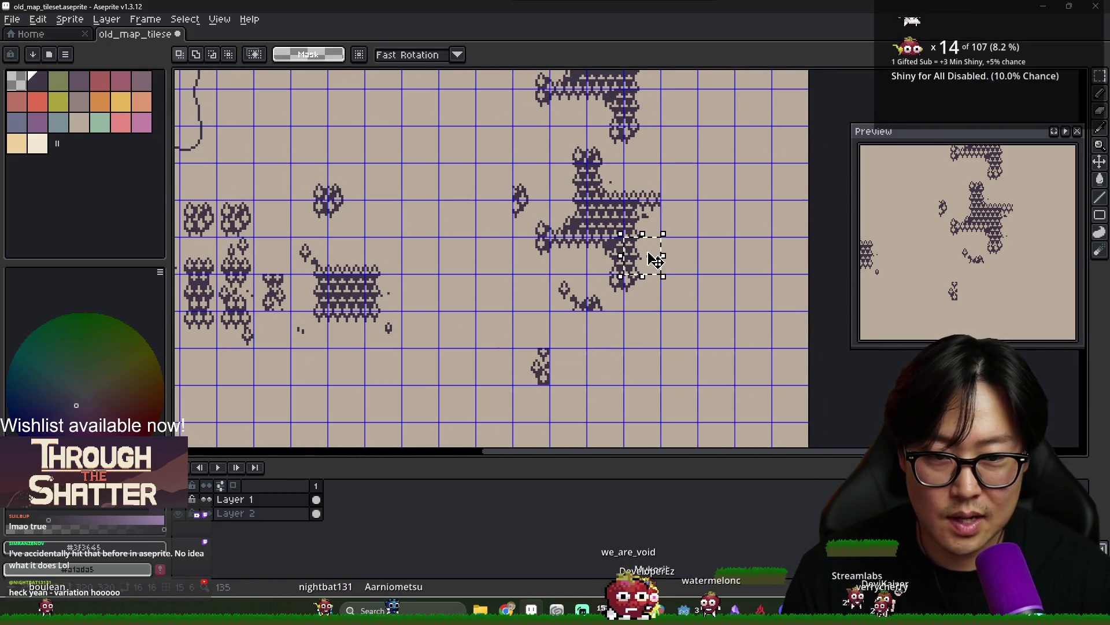
Paste two copies of the forest piece onto the cluster, one at its top
key(ctrl+v)
mouse_move(568, 366)
mouse_down()
mouse_move(612, 366)
mouse_move(632, 255)
mouse_move(639, 263)
mouse_up()
click(597, 341)
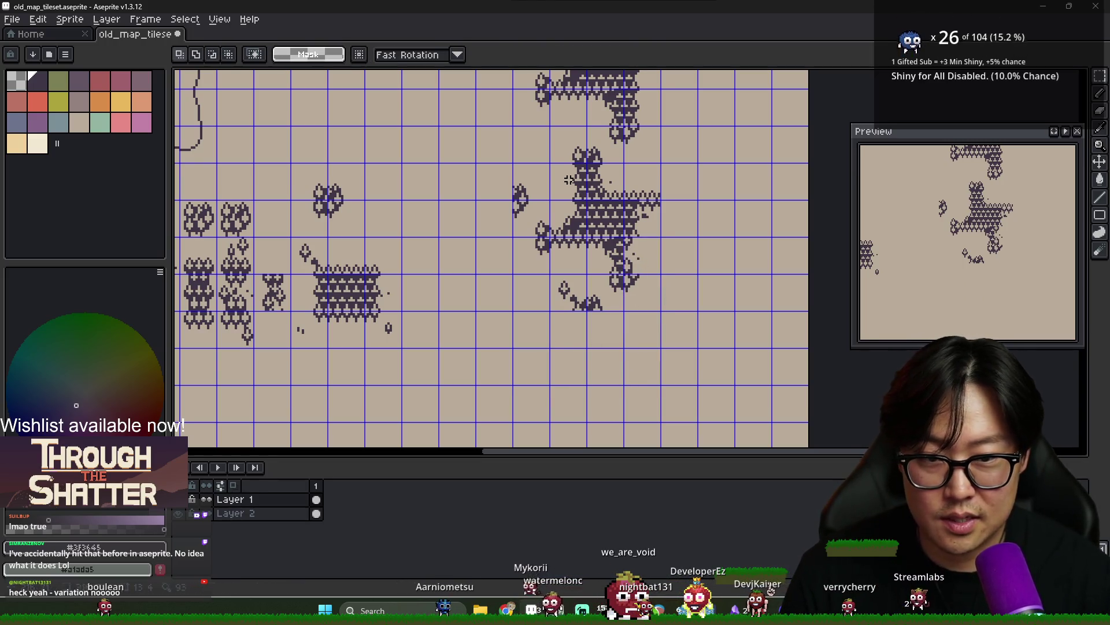
key(ctrl+v)
mouse_move(532, 368)
mouse_down()
mouse_move(529, 181)
mouse_move(568, 180)
mouse_up()
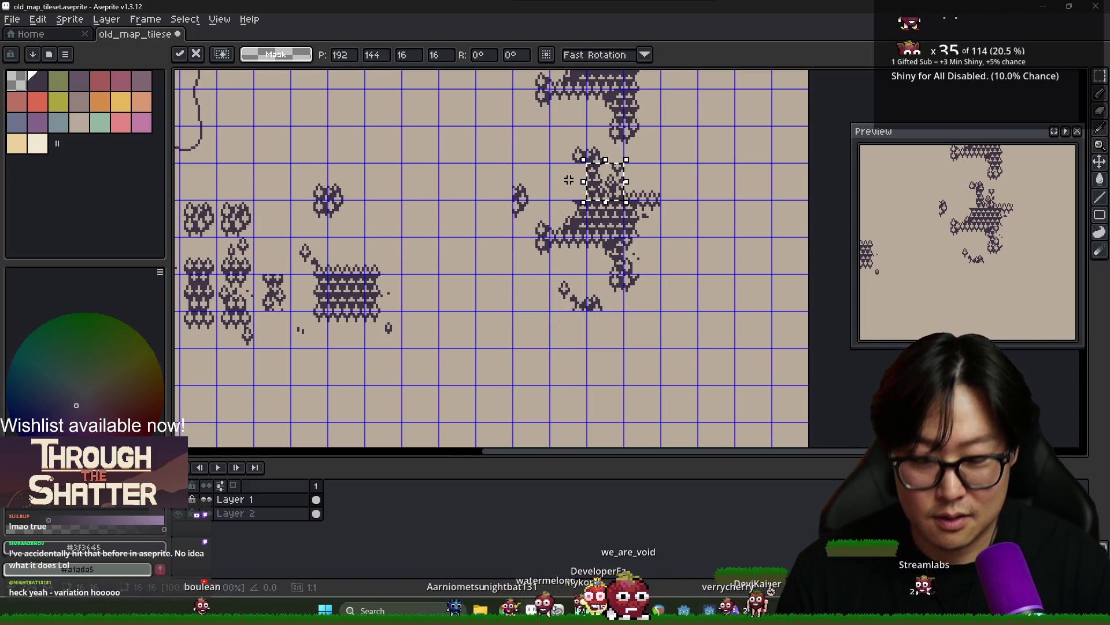
Fix the second tree piece onto the cluster's top and zoom in to retouch pixels
click(568, 180)
scroll(584, 179, up, 1)
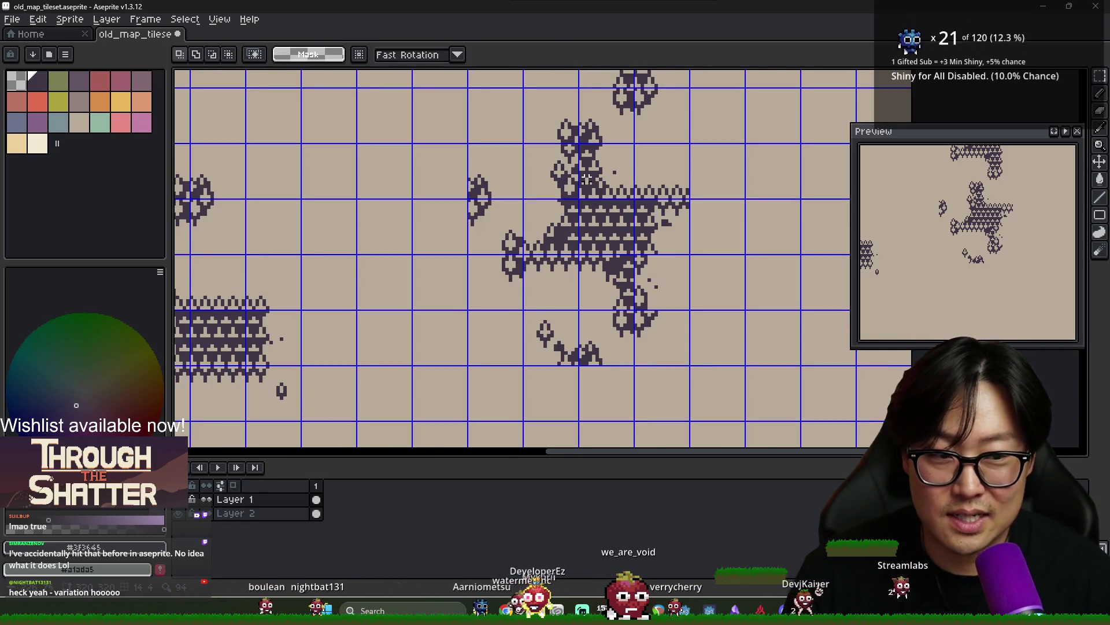
scroll(607, 200, up, 2)
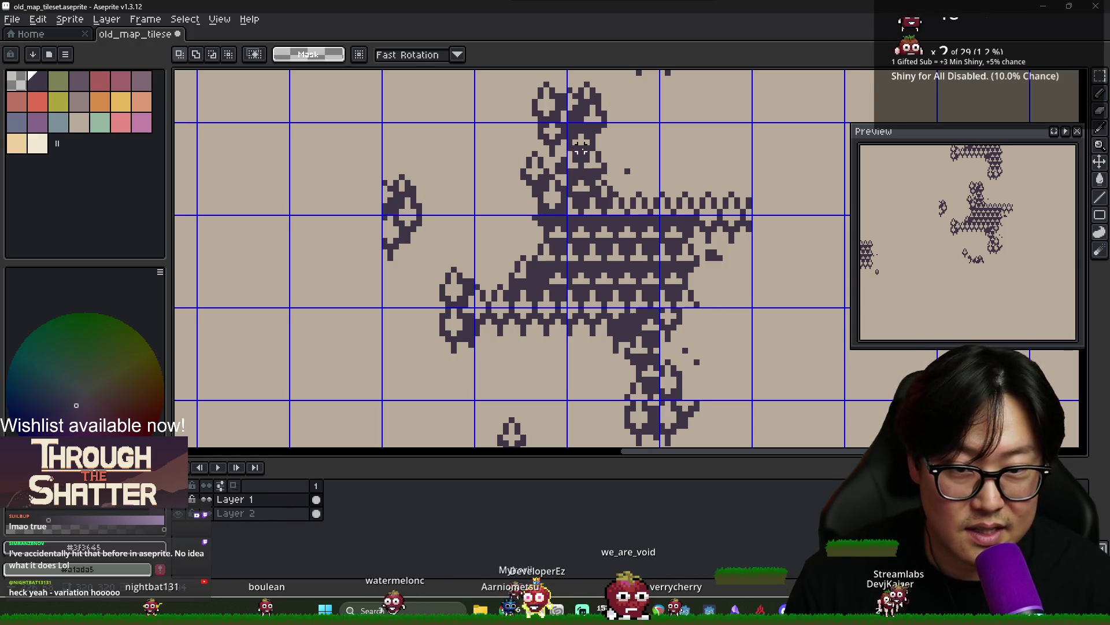
scroll(580, 154, up, 1)
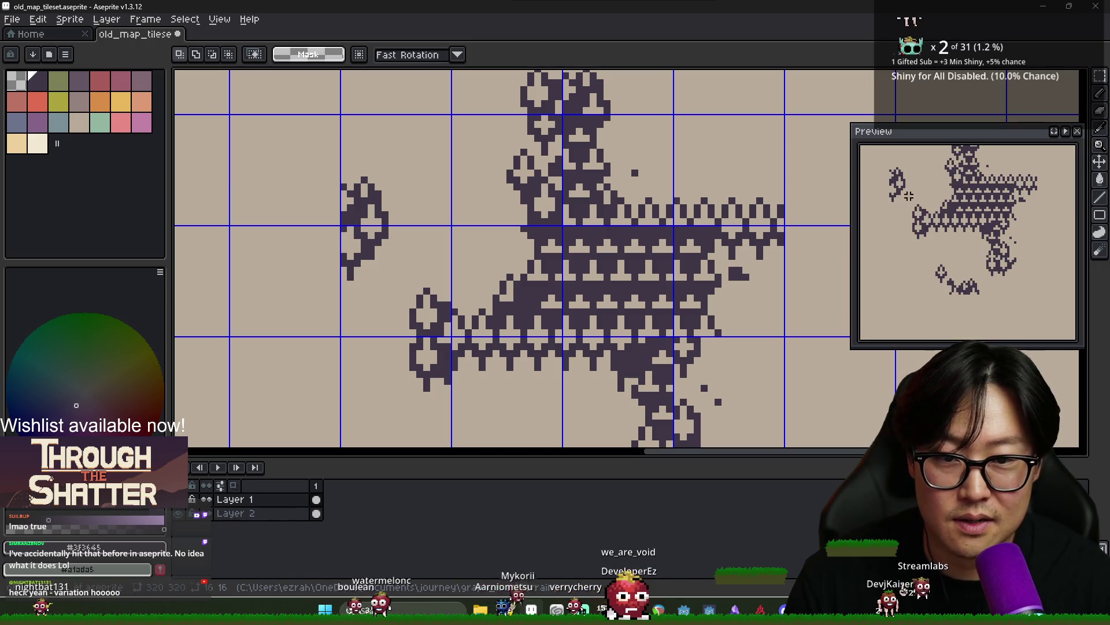
scroll(564, 164, up, 1)
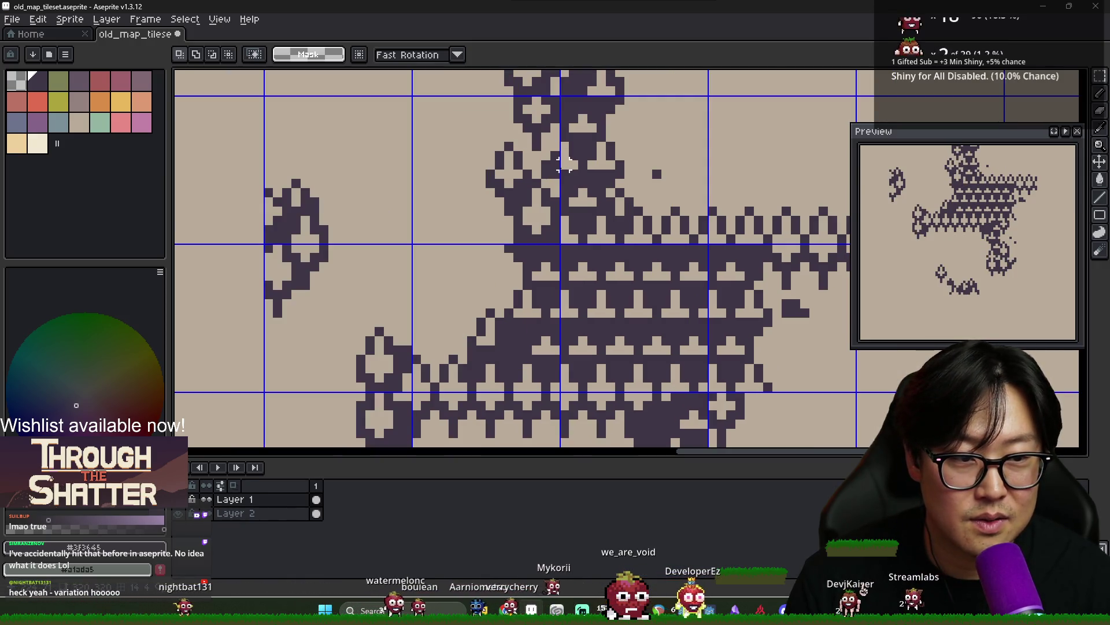
scroll(564, 165, down, 1)
key(alt)
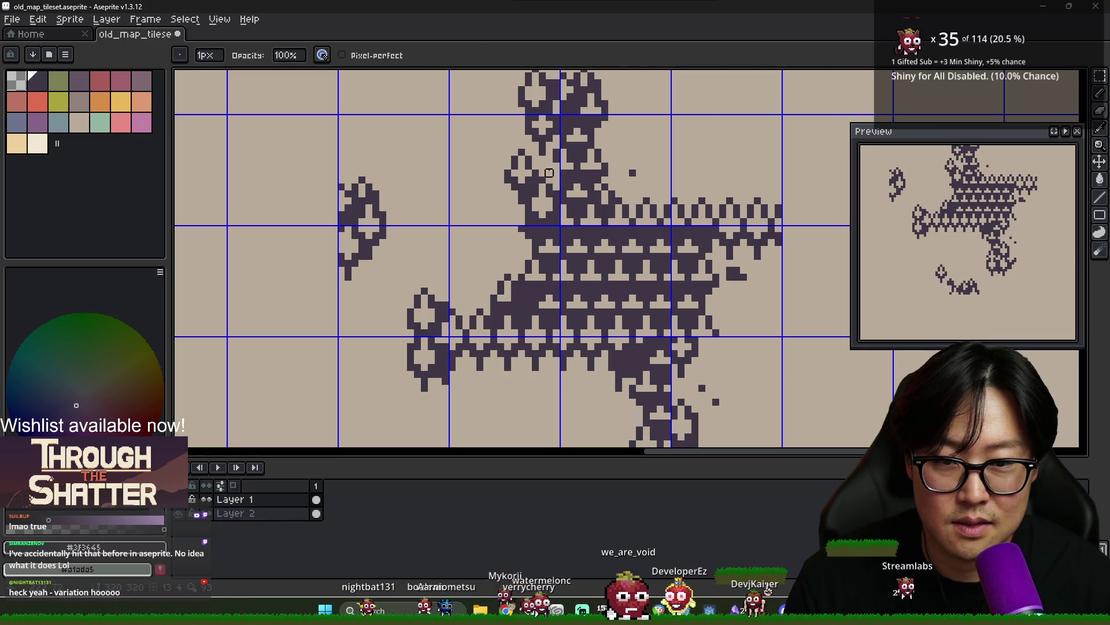
key(alt)
scroll(597, 211, down, 3)
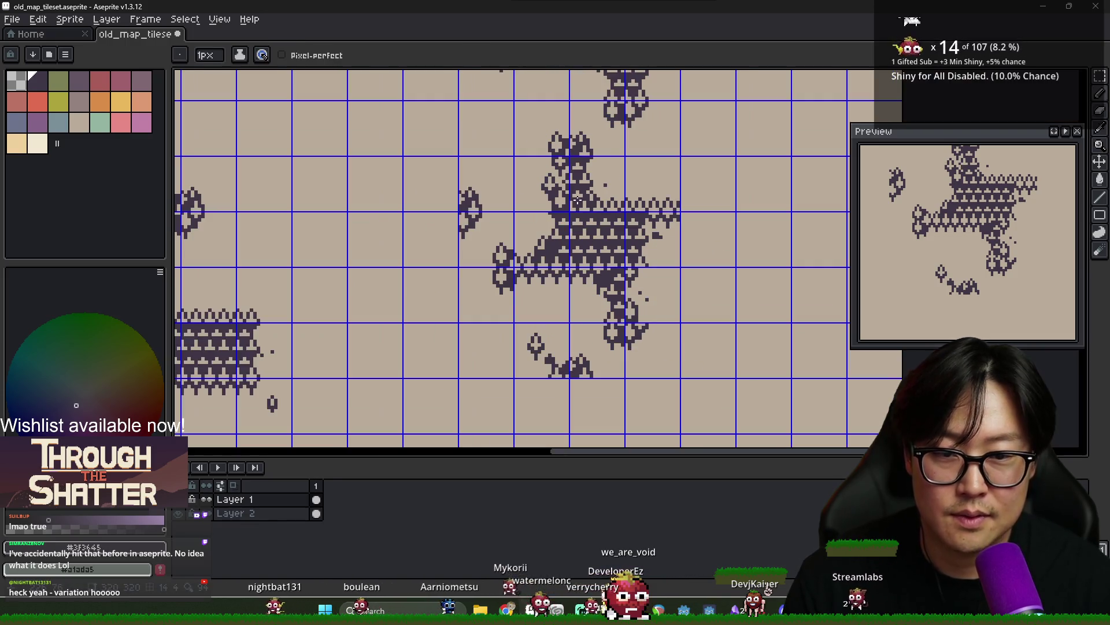
scroll(579, 204, down, 1)
scroll(574, 198, up, 1)
scroll(574, 198, down, 3)
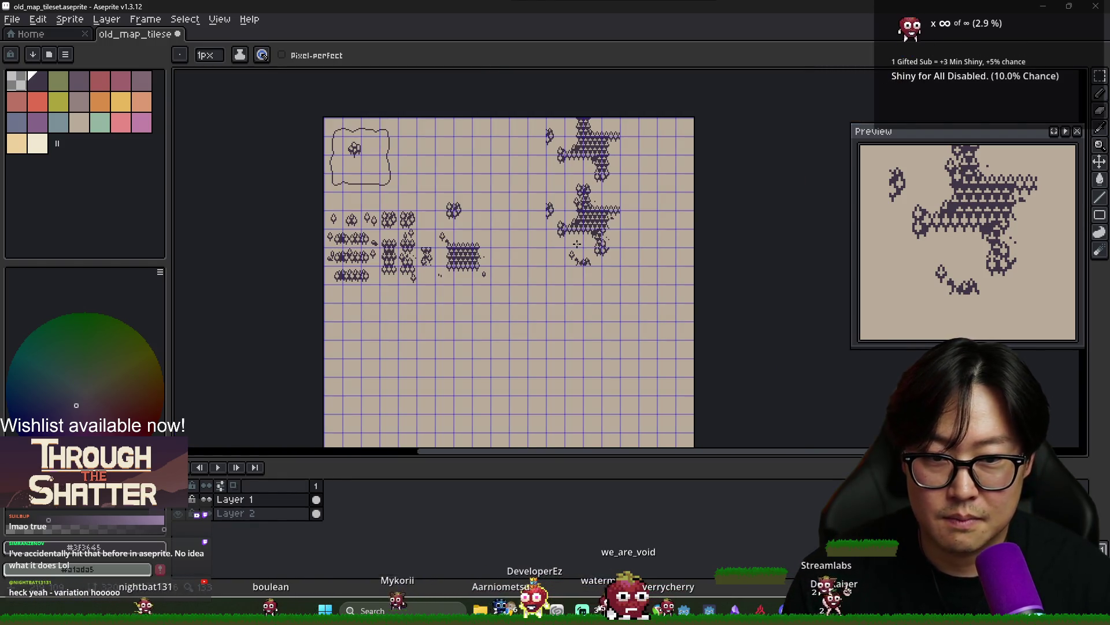
scroll(597, 250, up, 3)
scroll(597, 250, up, 1)
scroll(613, 246, down, 1)
scroll(631, 243, up, 1)
scroll(643, 240, down, 1)
scroll(643, 240, down, 1)
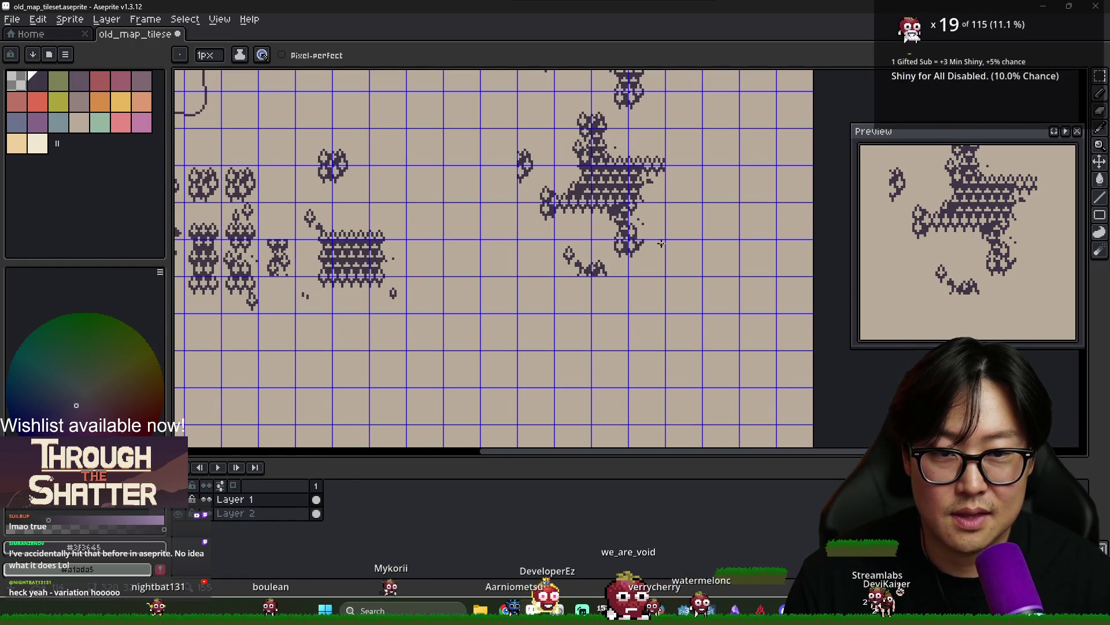
scroll(663, 243, up, 2)
key(alt)
alt+click(630, 235)
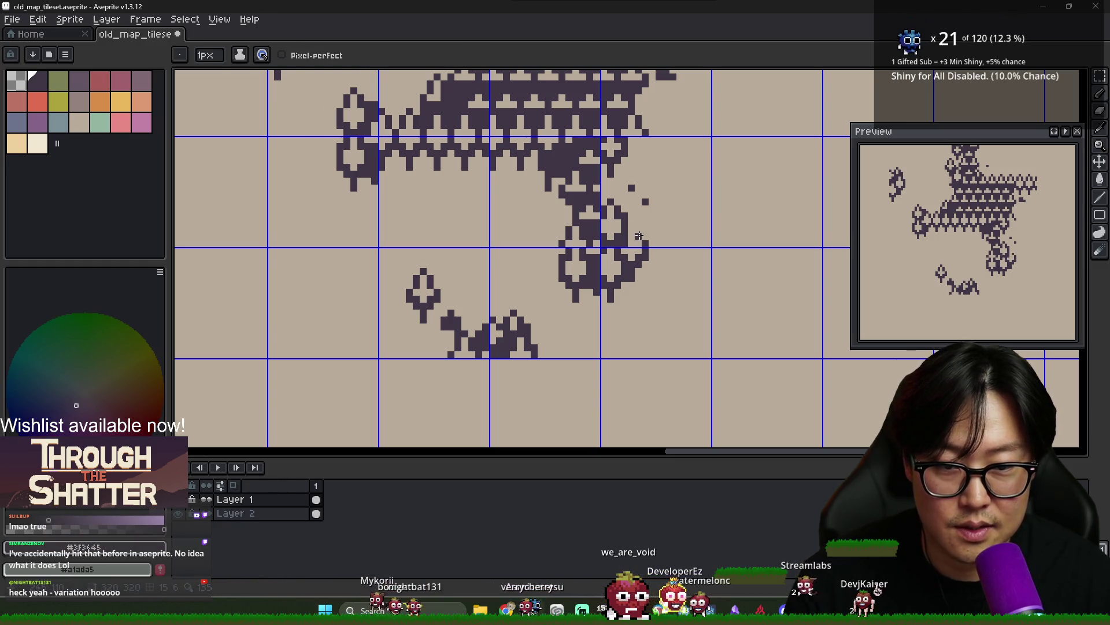
scroll(631, 222, down, 4)
scroll(671, 272, up, 1)
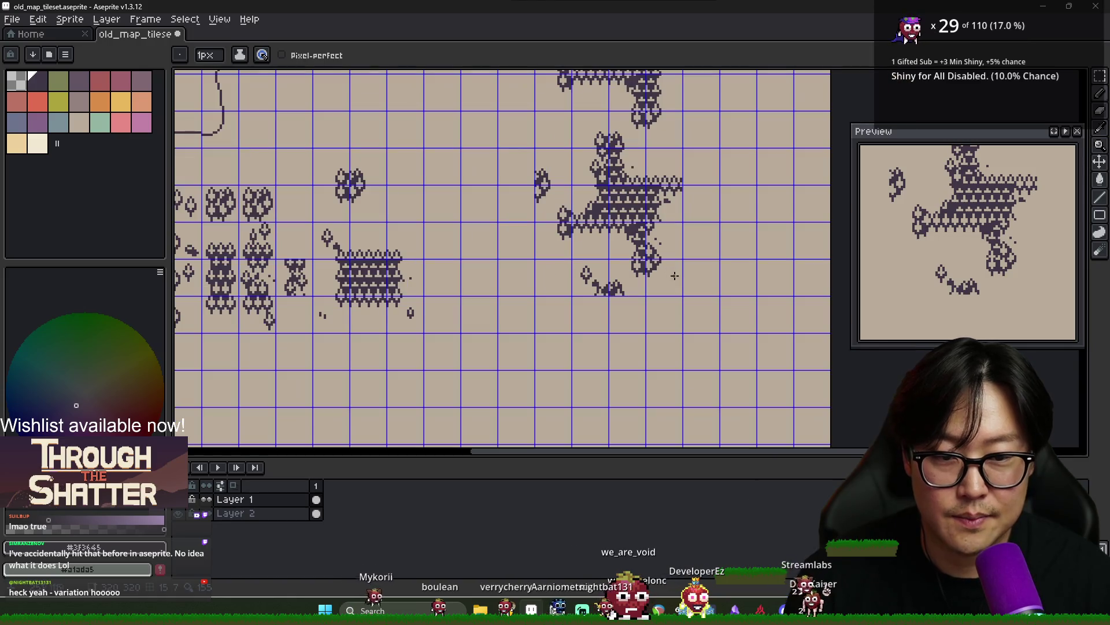
scroll(659, 273, down, 2)
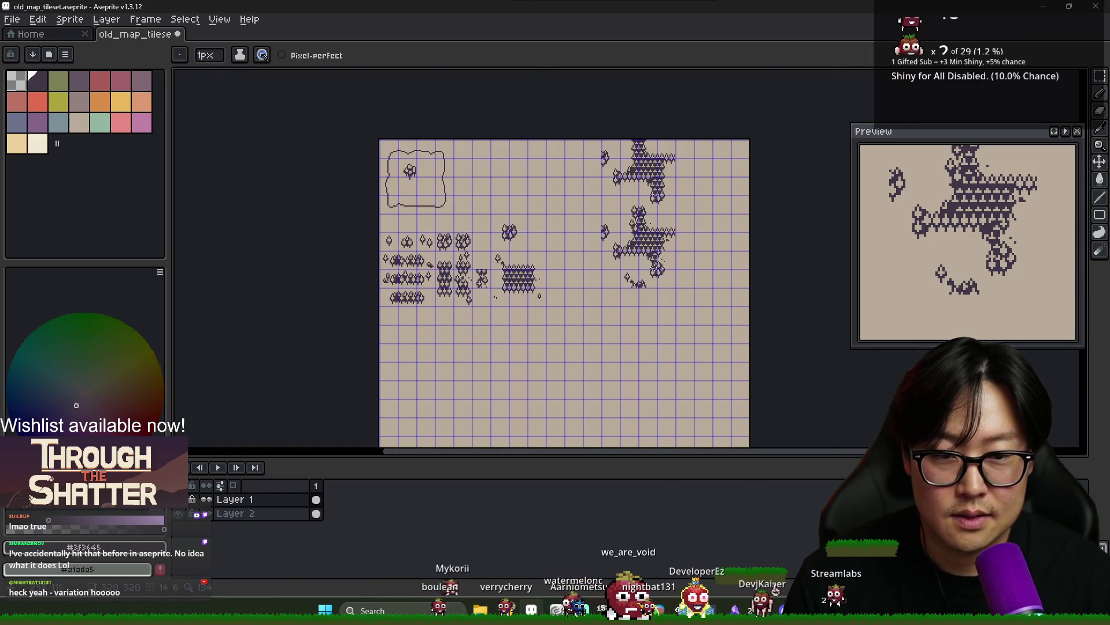
scroll(659, 269, up, 4)
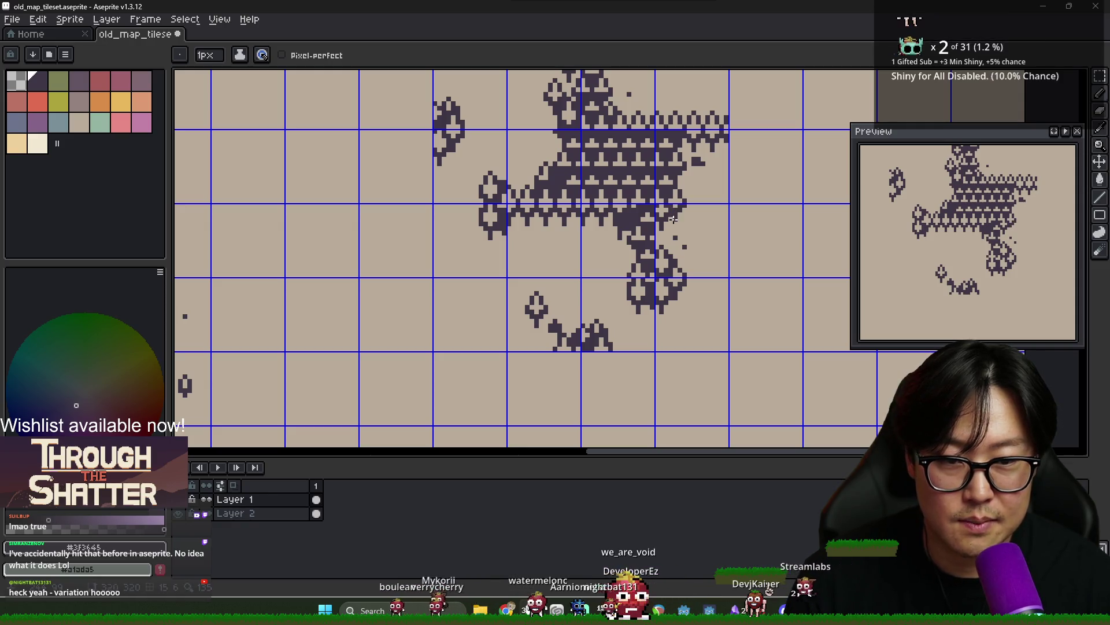
alt+click(678, 203)
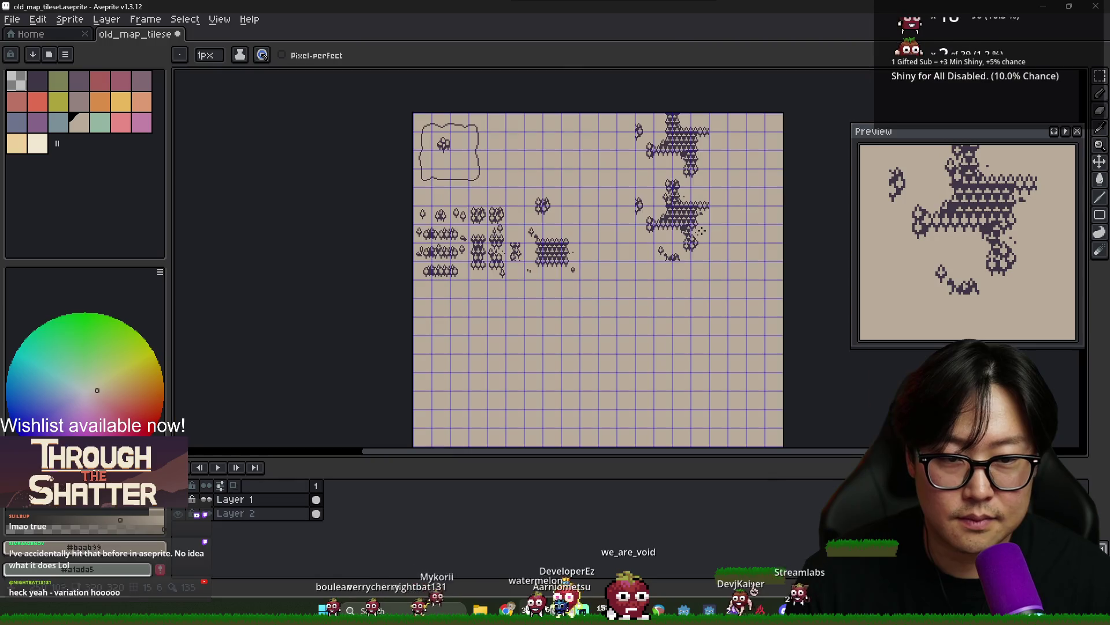
scroll(689, 220, down, 4)
scroll(697, 235, up, 4)
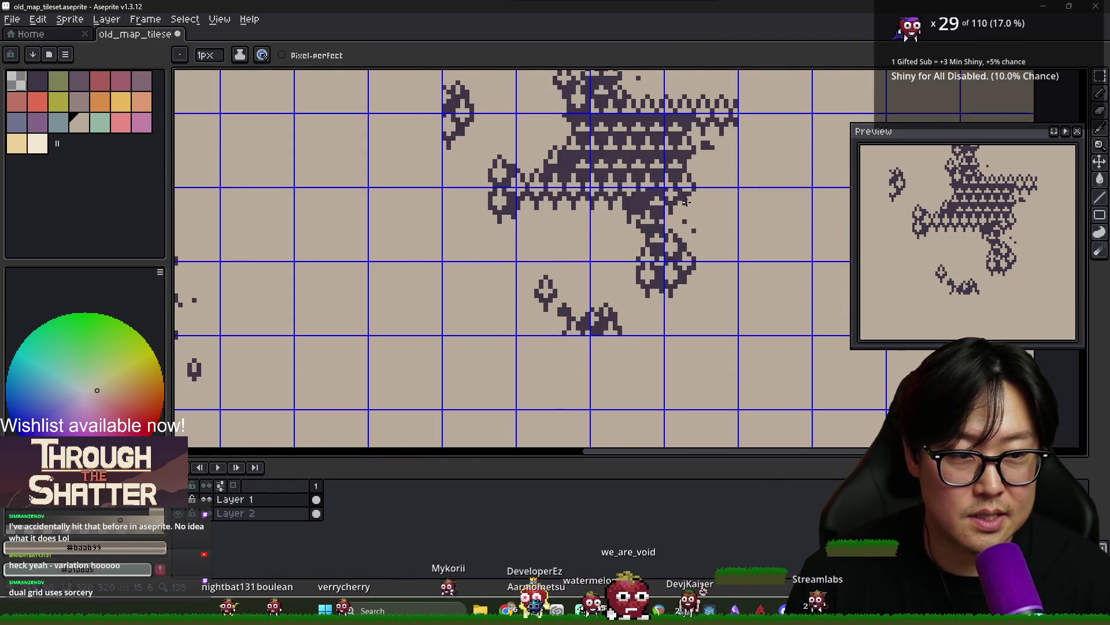
scroll(695, 183, up, 2)
key(alt)
alt+click(639, 193)
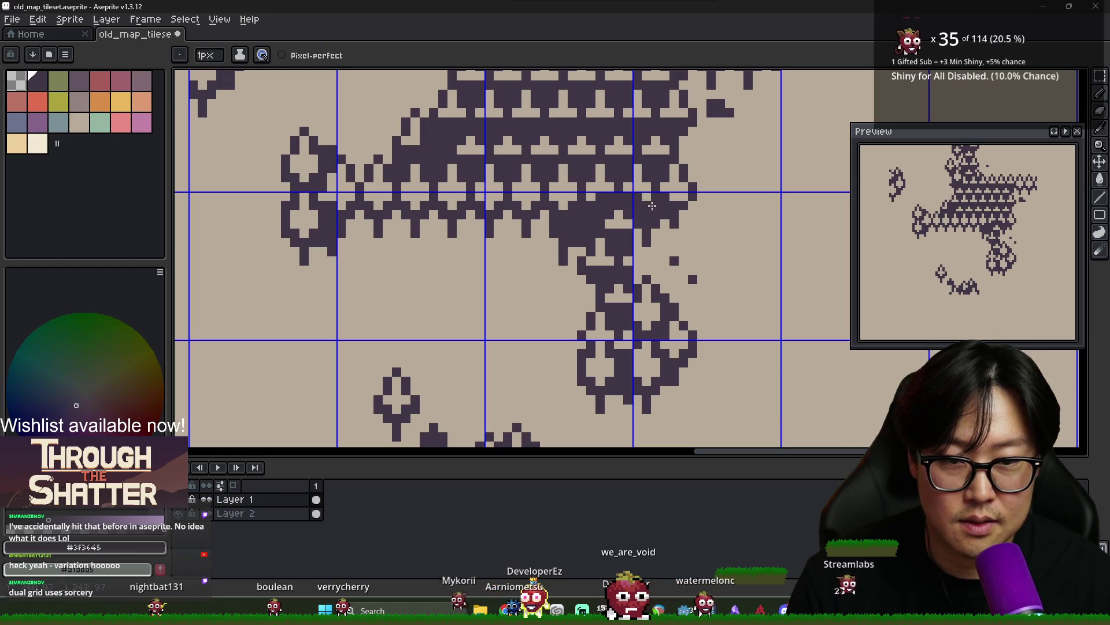
scroll(650, 209, down, 4)
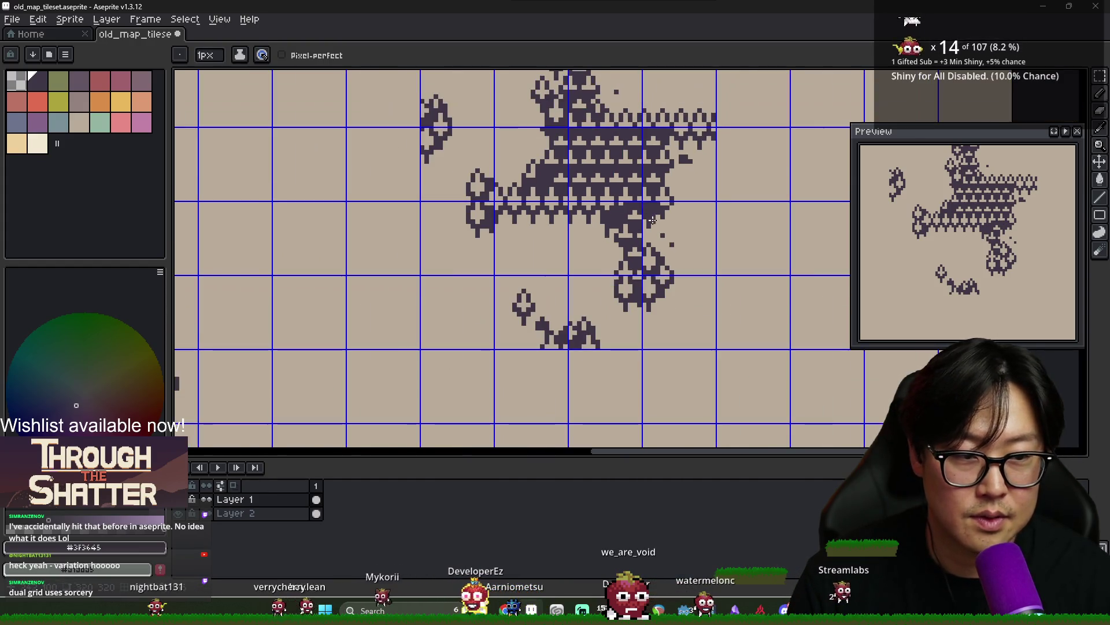
scroll(660, 210, up, 3)
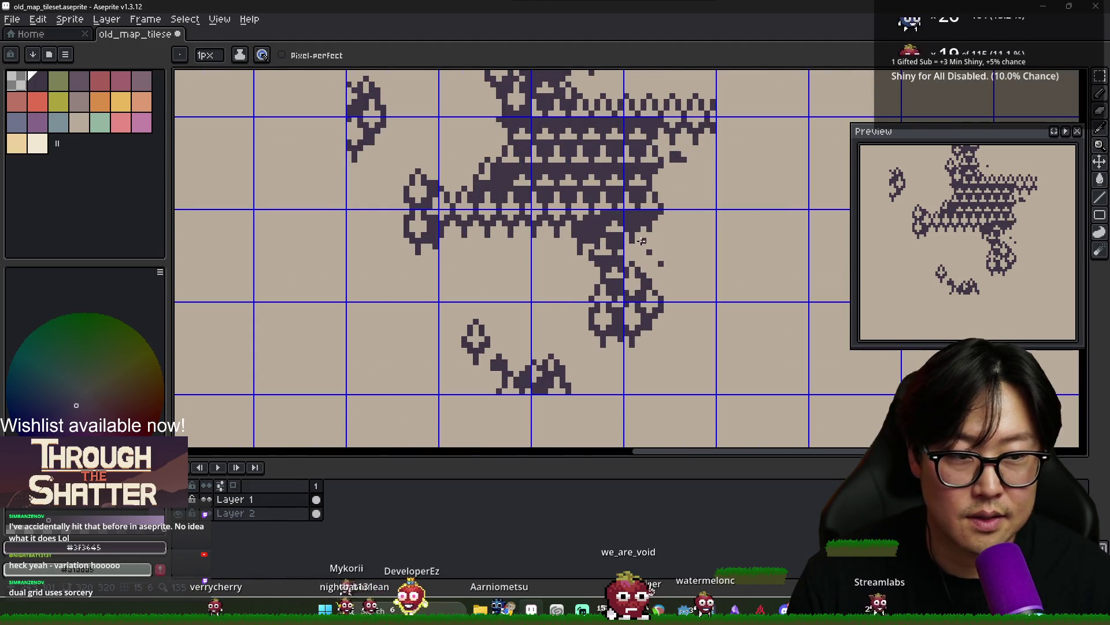
key(ctrl+s)
scroll(641, 240, down, 4)
scroll(578, 266, up, 2)
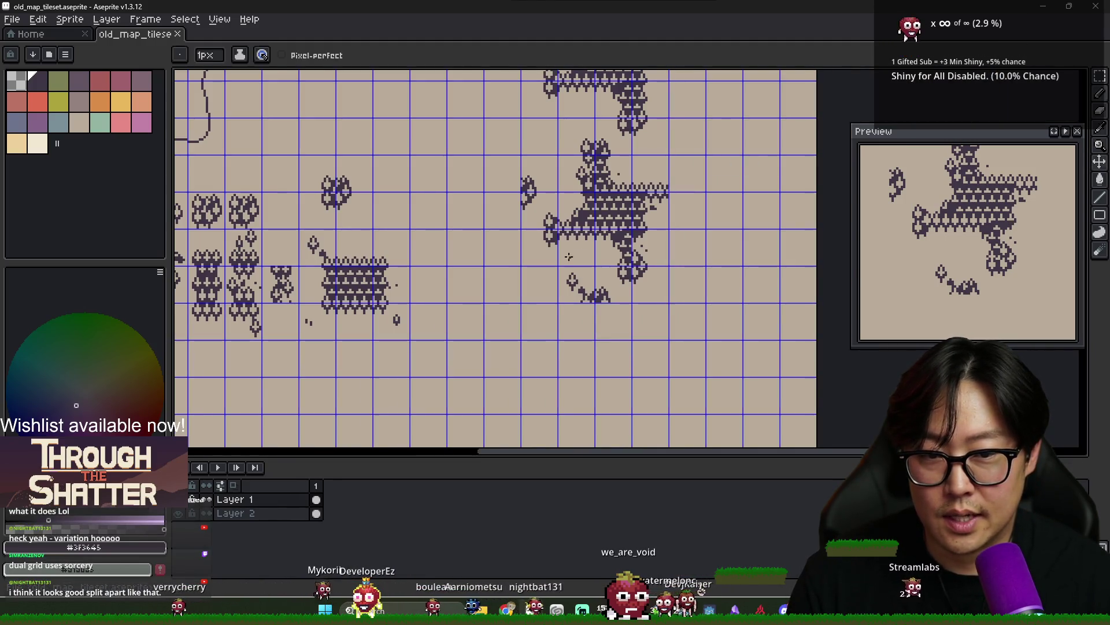
key(b)
scroll(496, 260, down, 1)
scroll(383, 280, up, 1)
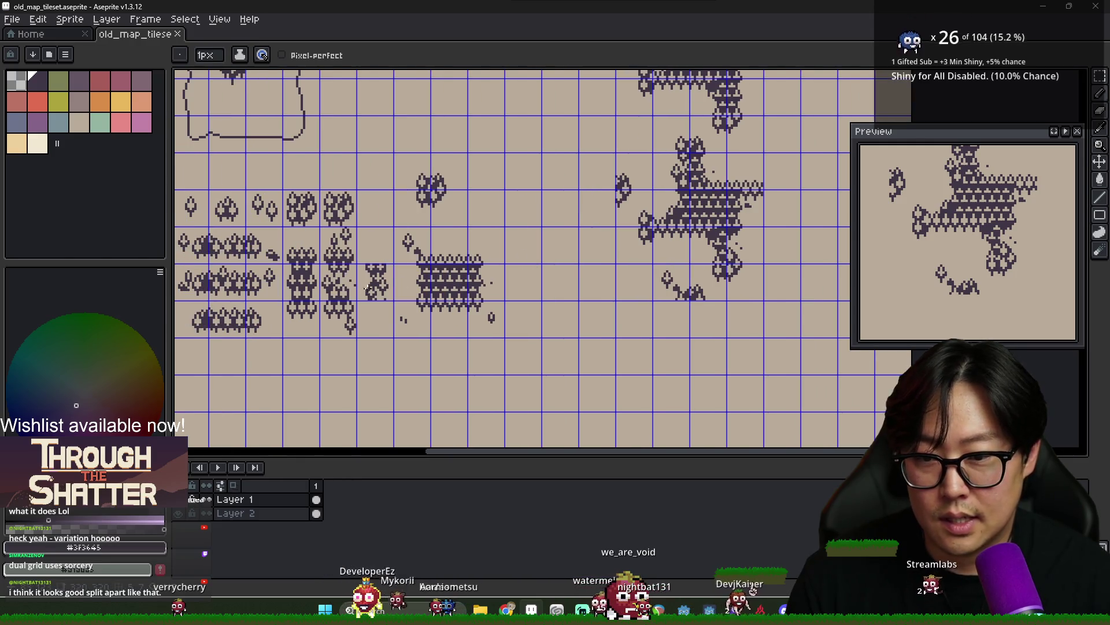
scroll(391, 295, up, 1)
scroll(368, 291, down, 1)
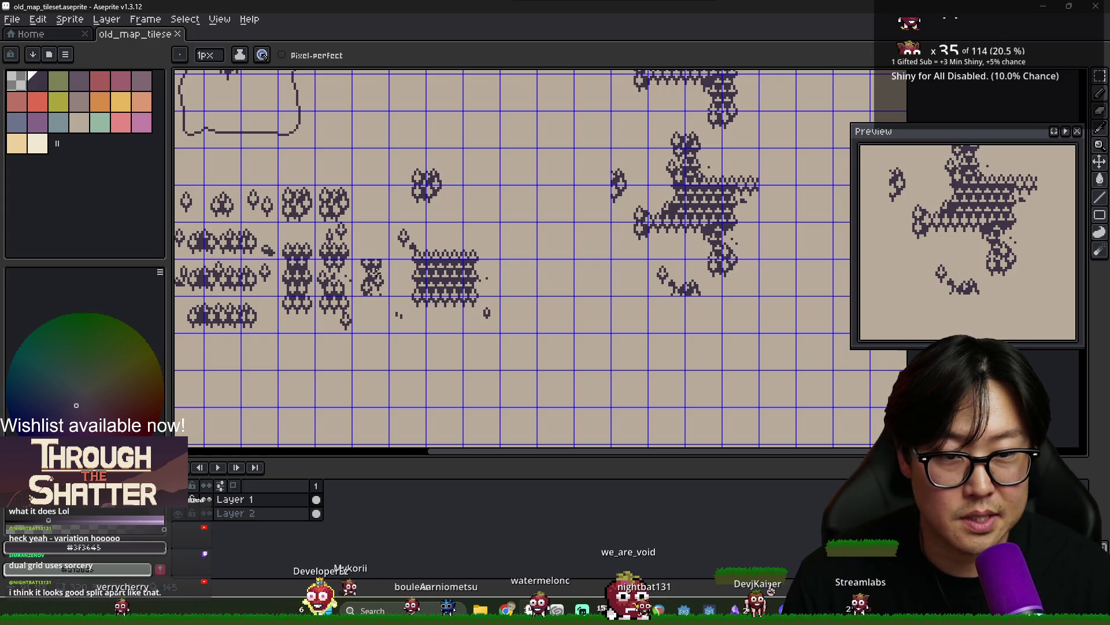
drag(350, 279, 395, 281)
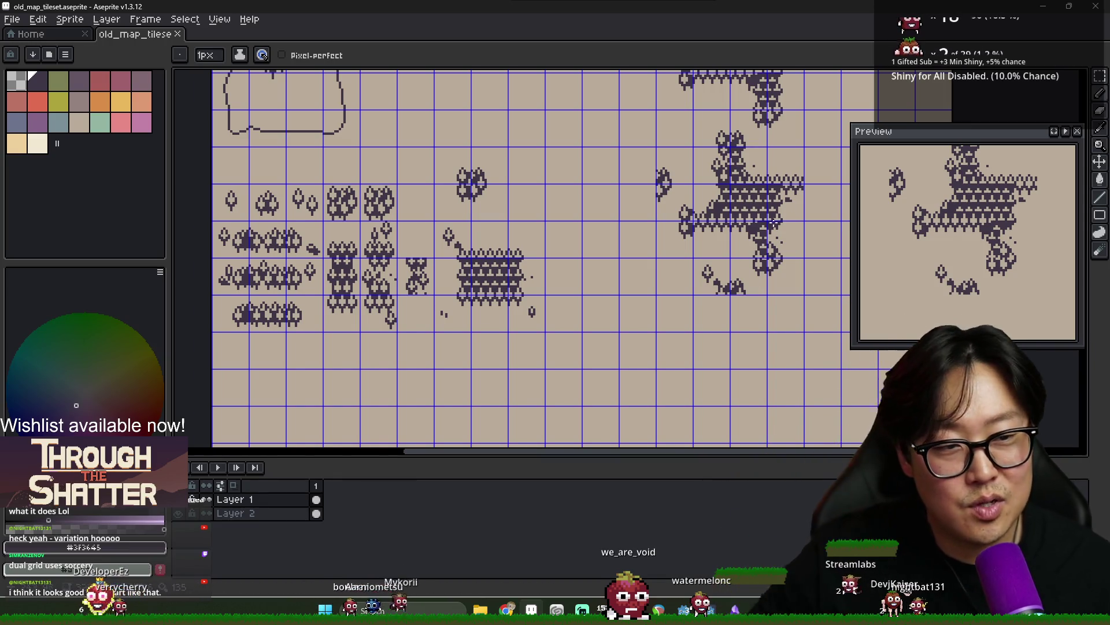
drag(810, 164, 663, 191)
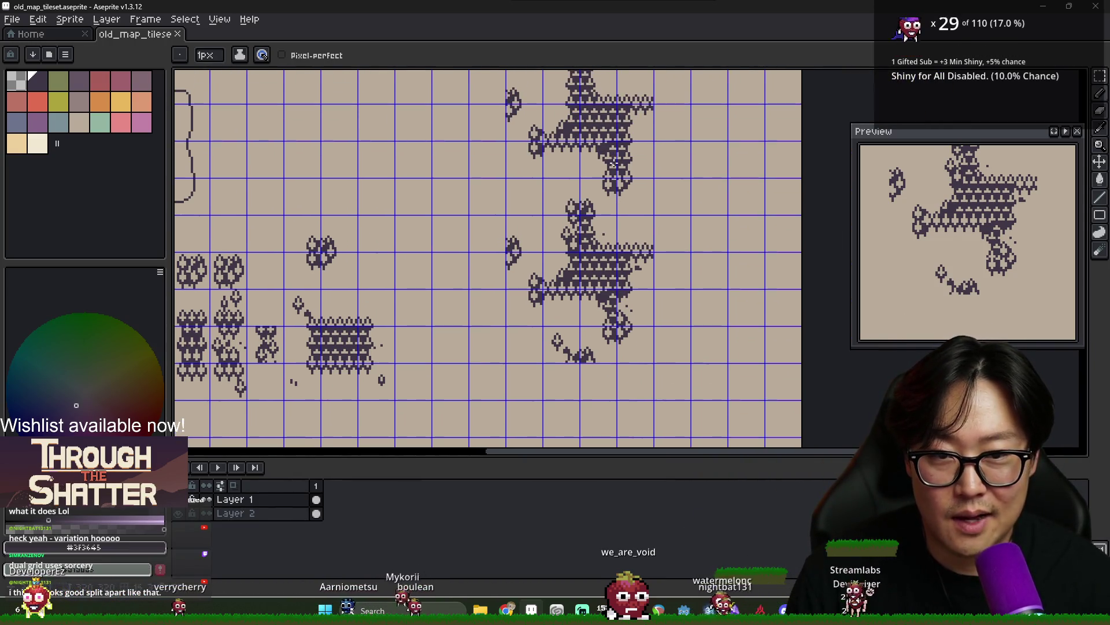
drag(317, 296, 478, 314)
scroll(429, 312, up, 2)
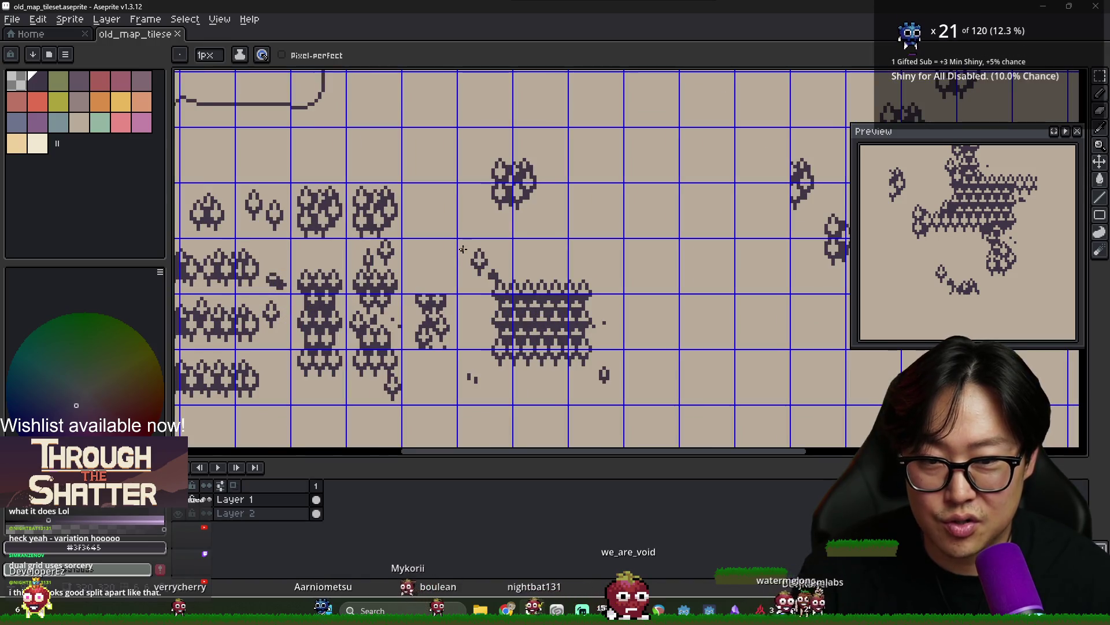
scroll(399, 231, down, 2)
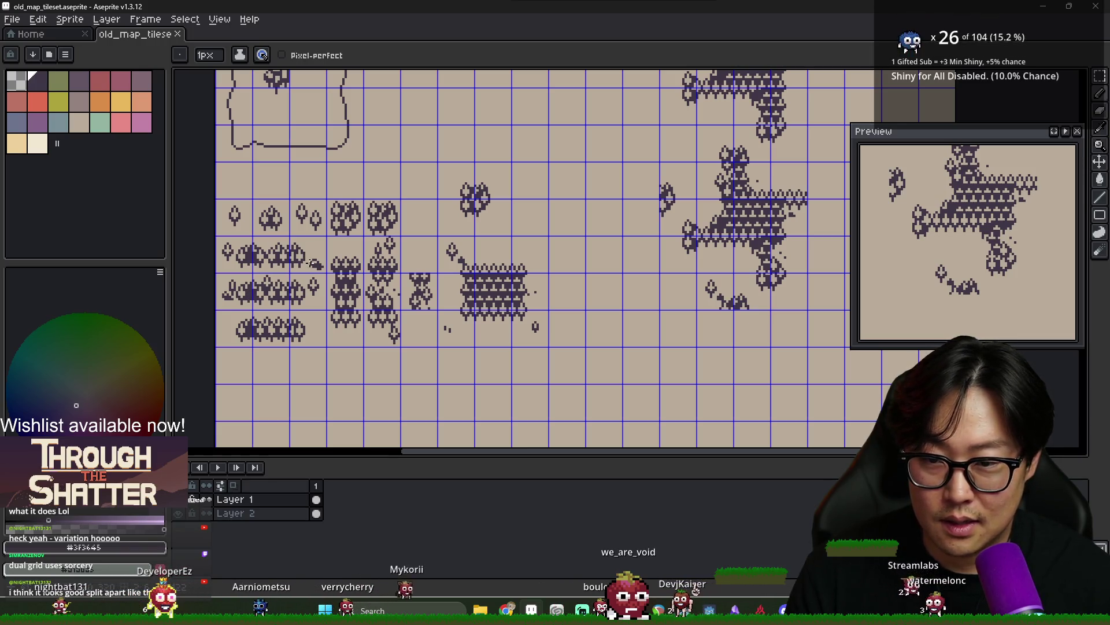
Move a small tree piece up and right into the forest chain, then save the tileset
key(m)
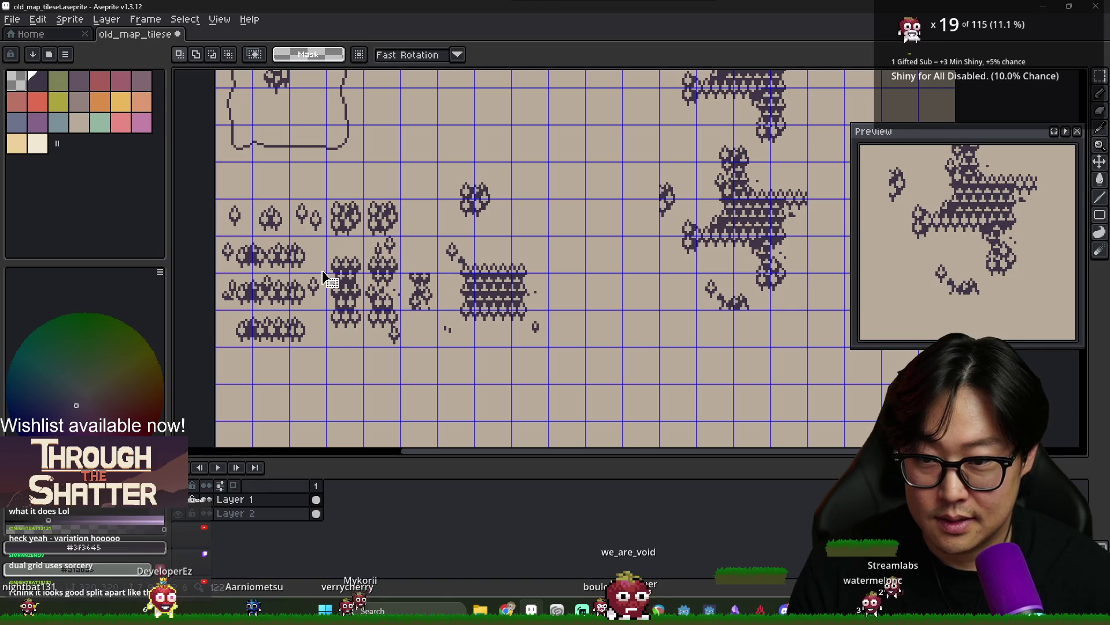
drag(305, 251, 328, 277)
mouse_move(651, 245)
mouse_down()
mouse_move(674, 218)
mouse_move(689, 218)
mouse_up()
click(667, 271)
scroll(683, 249, down, 2)
scroll(694, 237, up, 2)
key(ctrl+s)
Attach a 9x7 piece to the forest cluster and another to its bottom edge
scroll(573, 251, down, 1)
scroll(578, 253, up, 1)
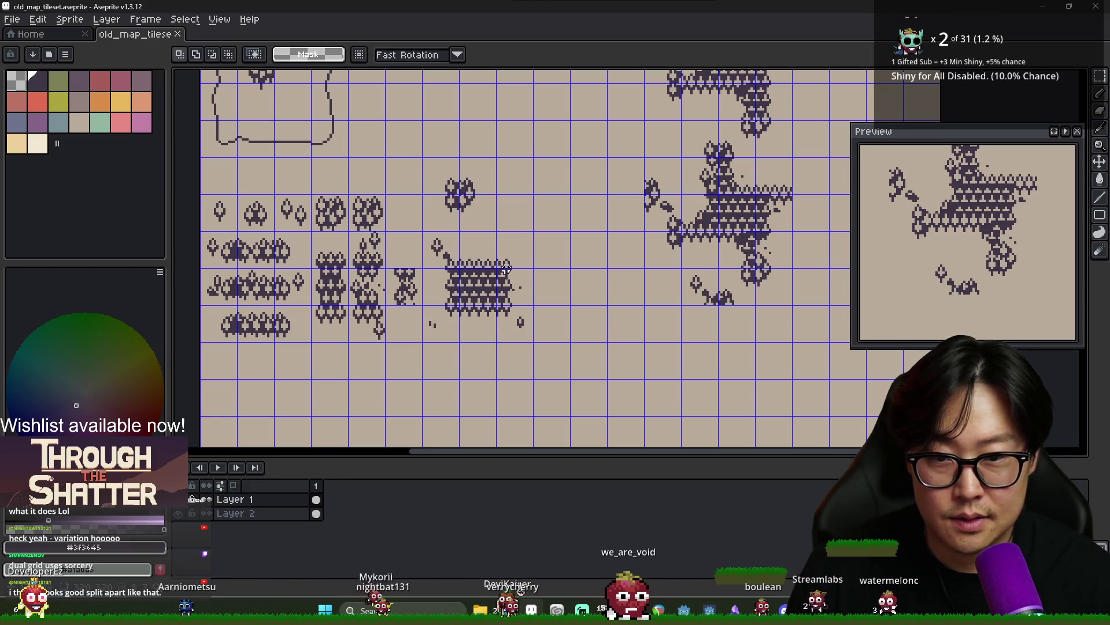
mouse_move(427, 316)
mouse_down()
mouse_move(445, 333)
mouse_move(660, 255)
mouse_move(674, 265)
mouse_up()
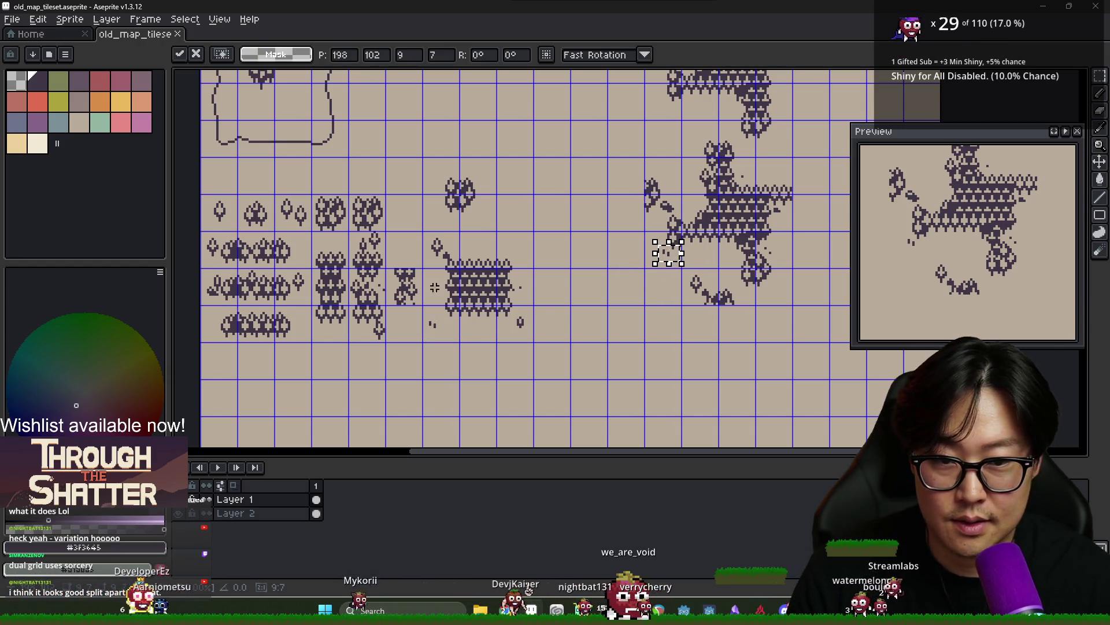
click(524, 331)
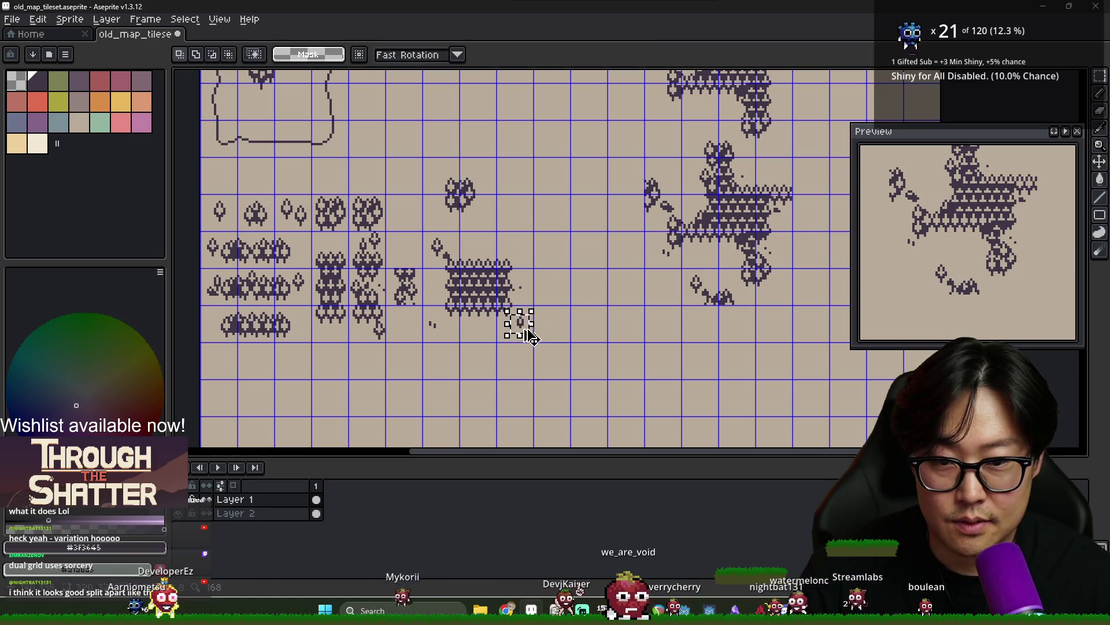
drag(527, 335, 753, 302)
drag(474, 285, 414, 300)
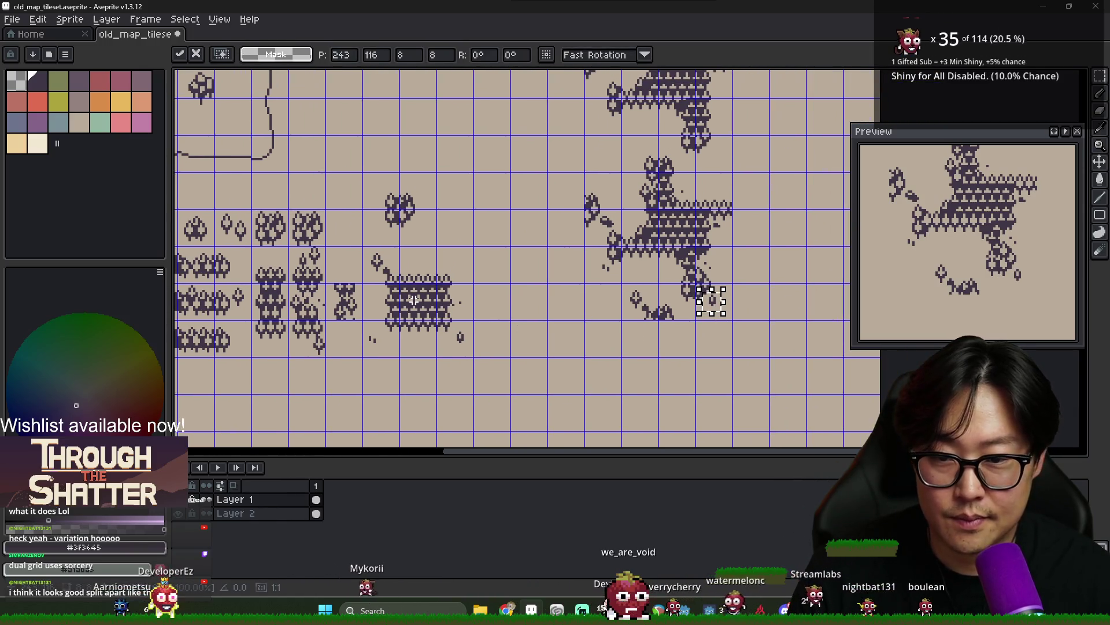
click(448, 316)
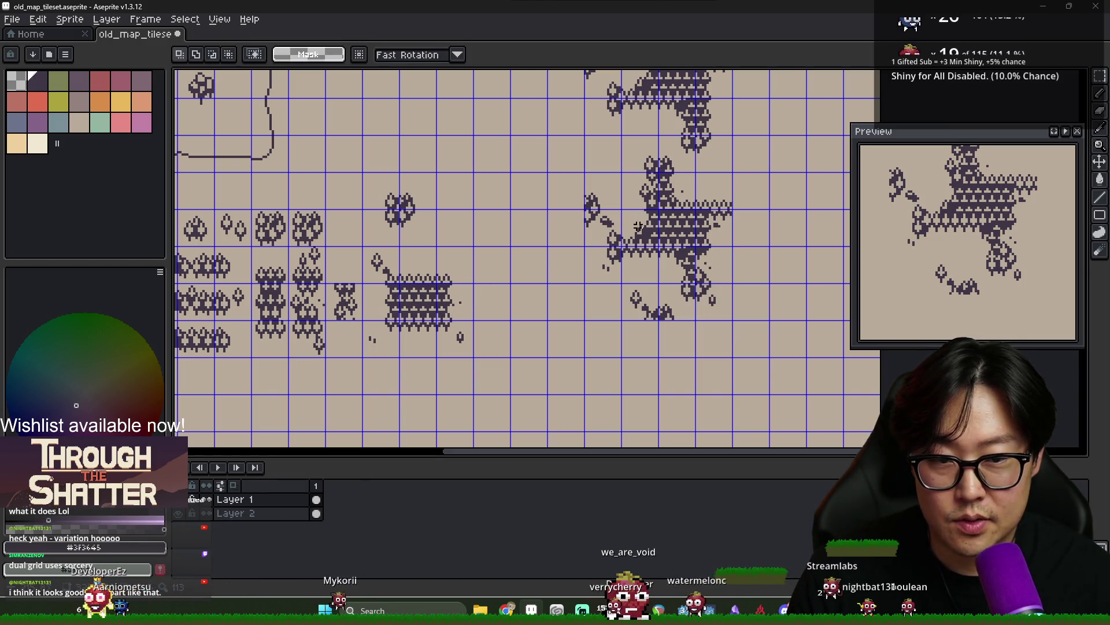
scroll(691, 204, up, 3)
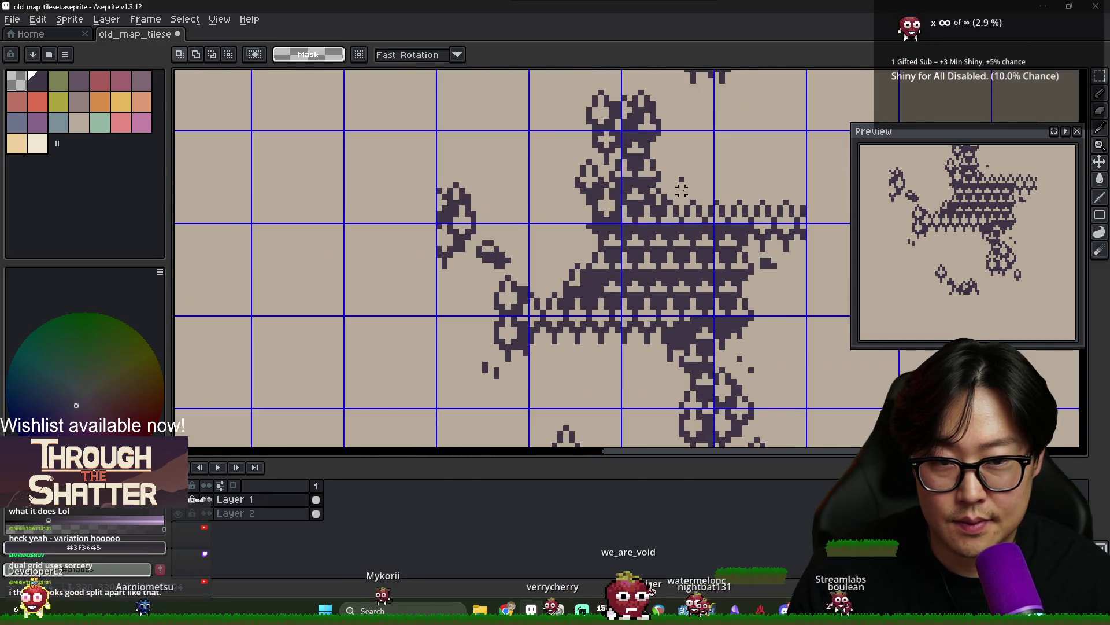
scroll(595, 175, up, 2)
key(b)
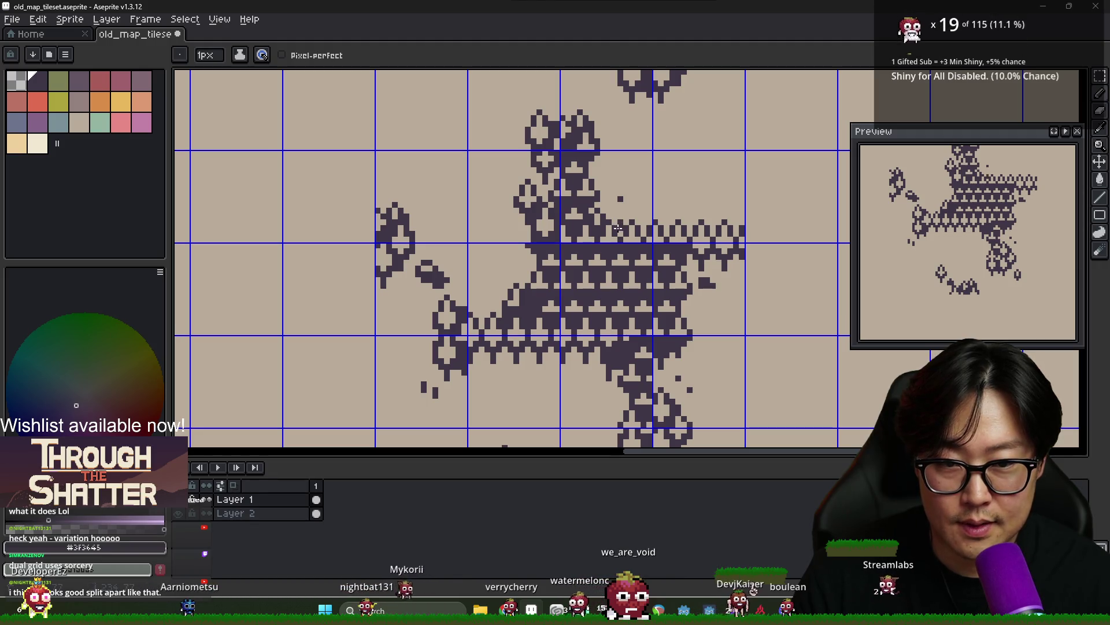
Sample the dark forest colour and erase stray pixels where the pasted pieces meet the forest
key(alt)
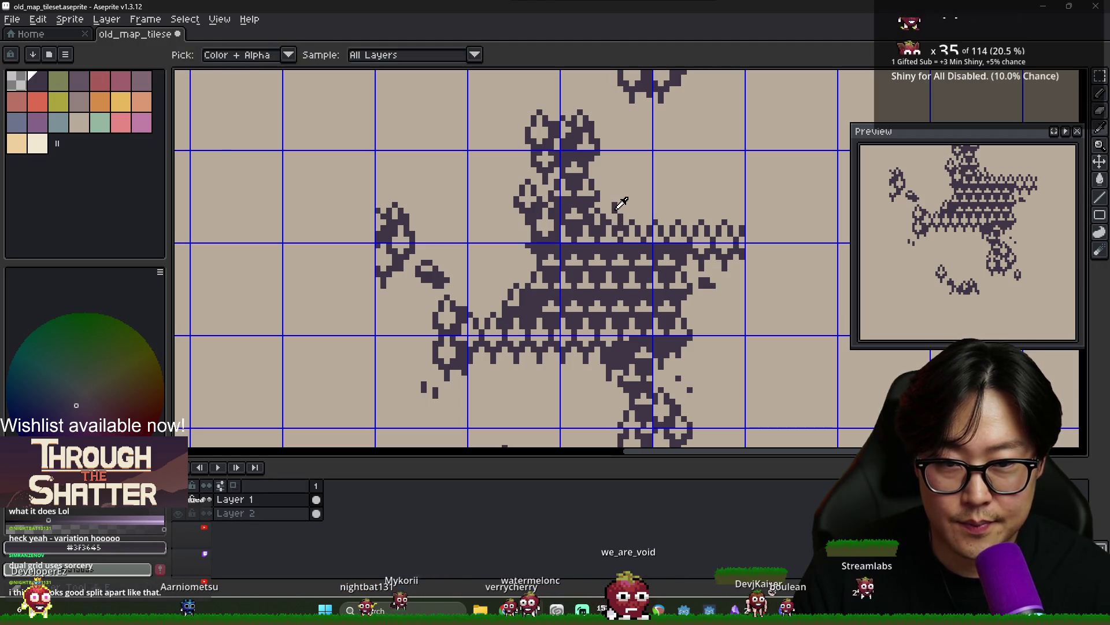
key(alt)
key(alt)
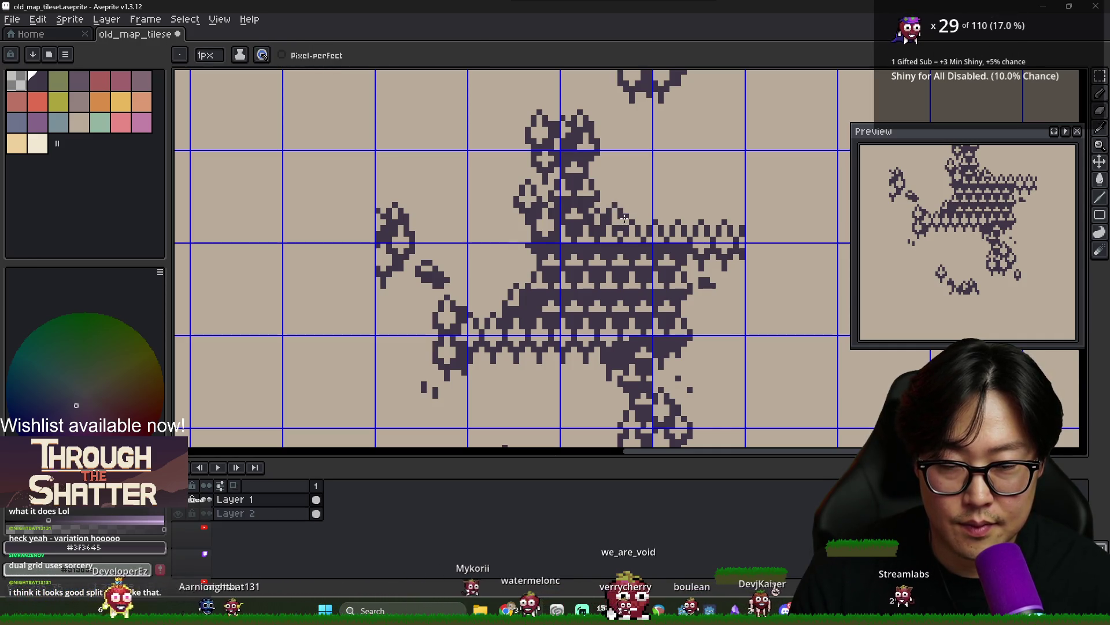
key(e)
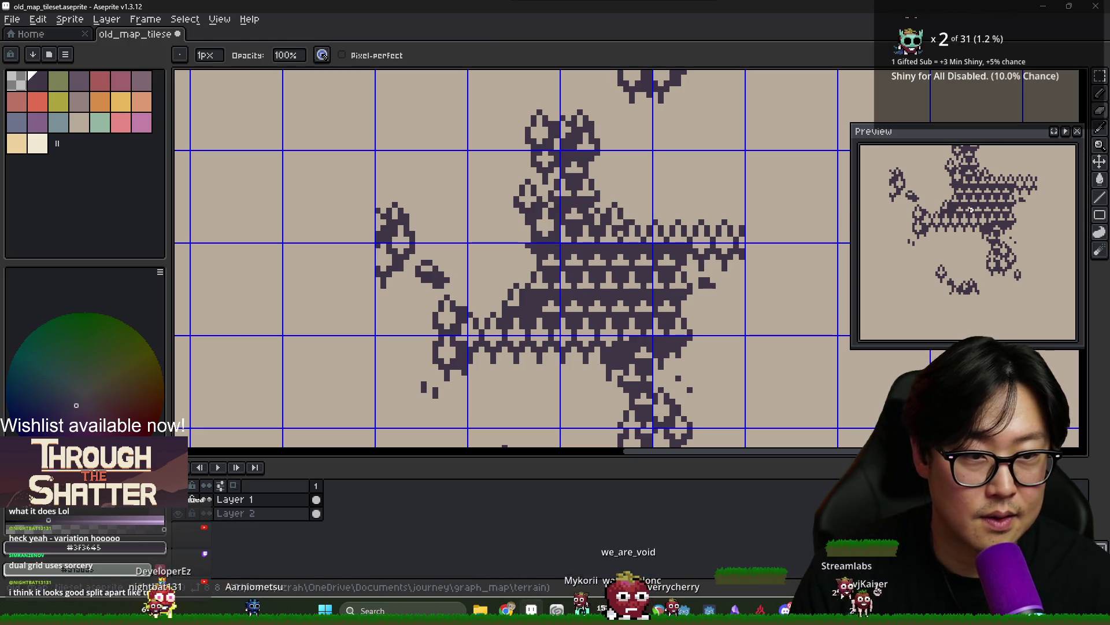
scroll(620, 221, up, 1)
key(alt)
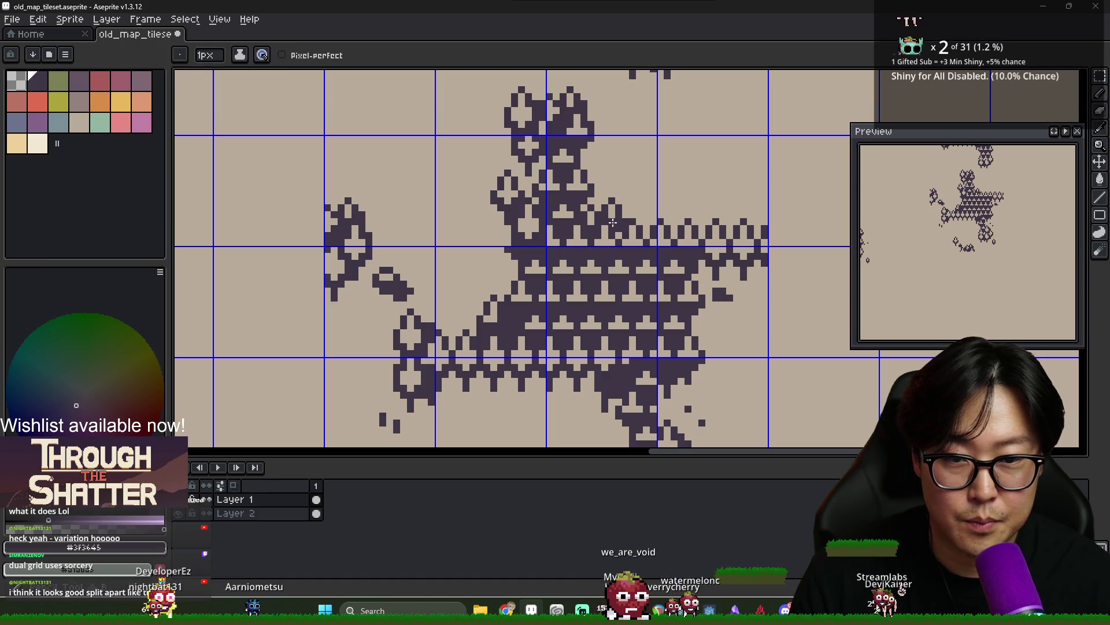
scroll(612, 222, down, 1)
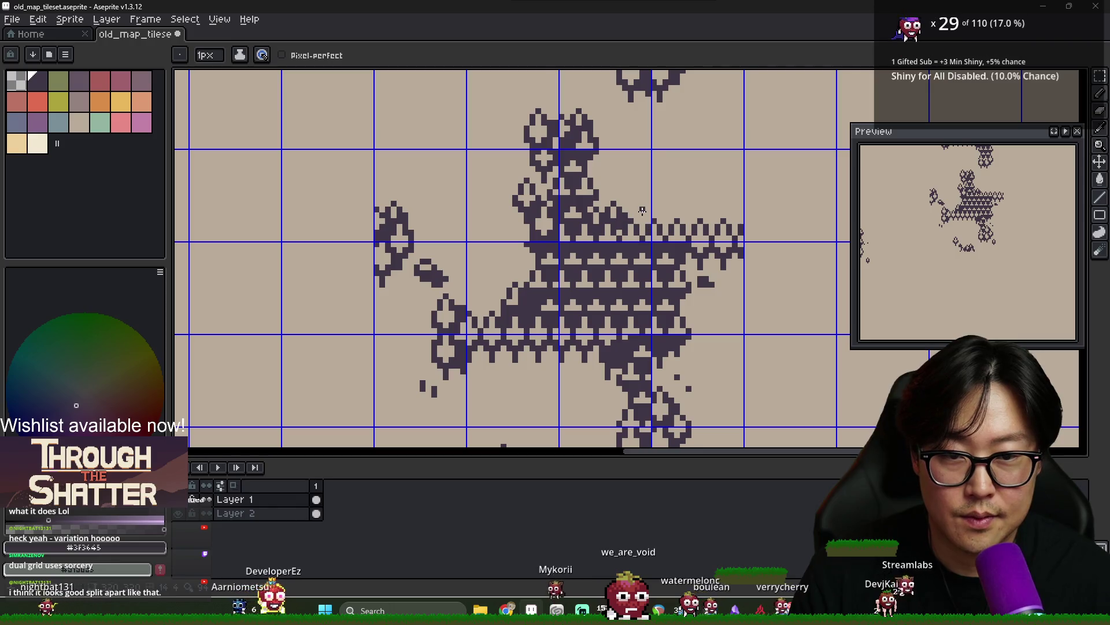
Keep erasing and re-sampling forest colours to smooth the lower cluster's upper-right joins
key(e)
key(g)
key(e)
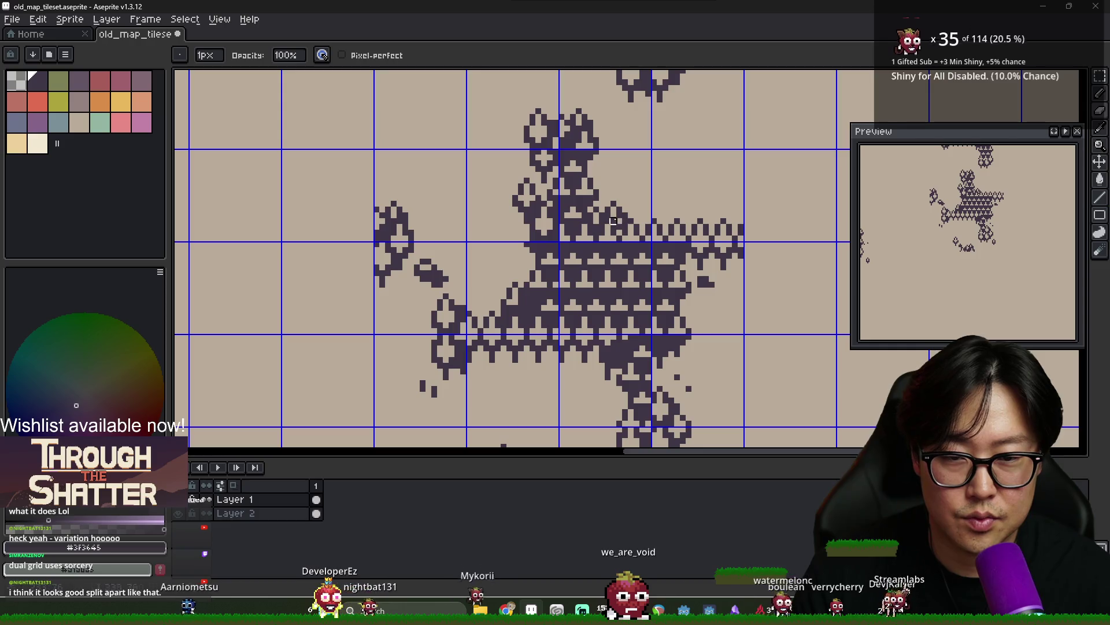
scroll(643, 238, down, 1)
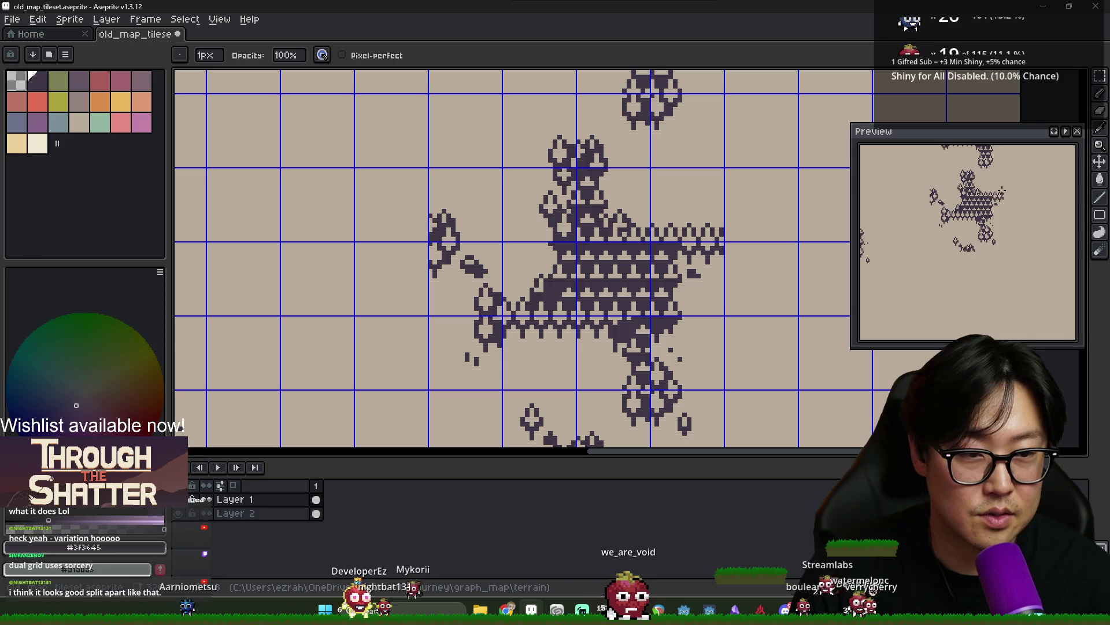
scroll(628, 220, up, 1)
key(i)
key(e)
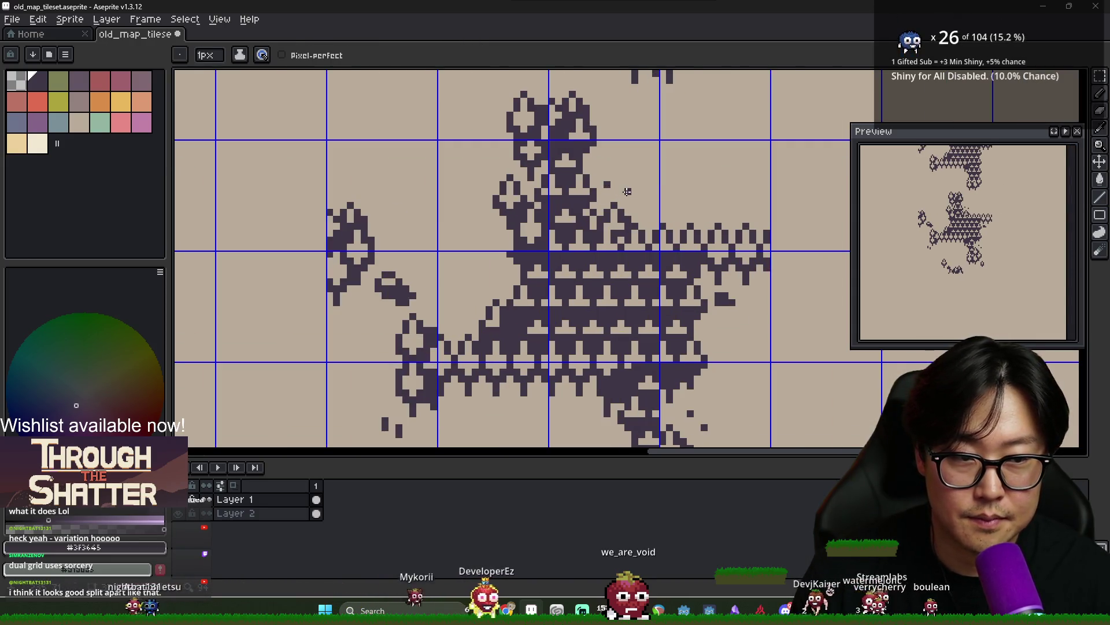
scroll(638, 207, down, 1)
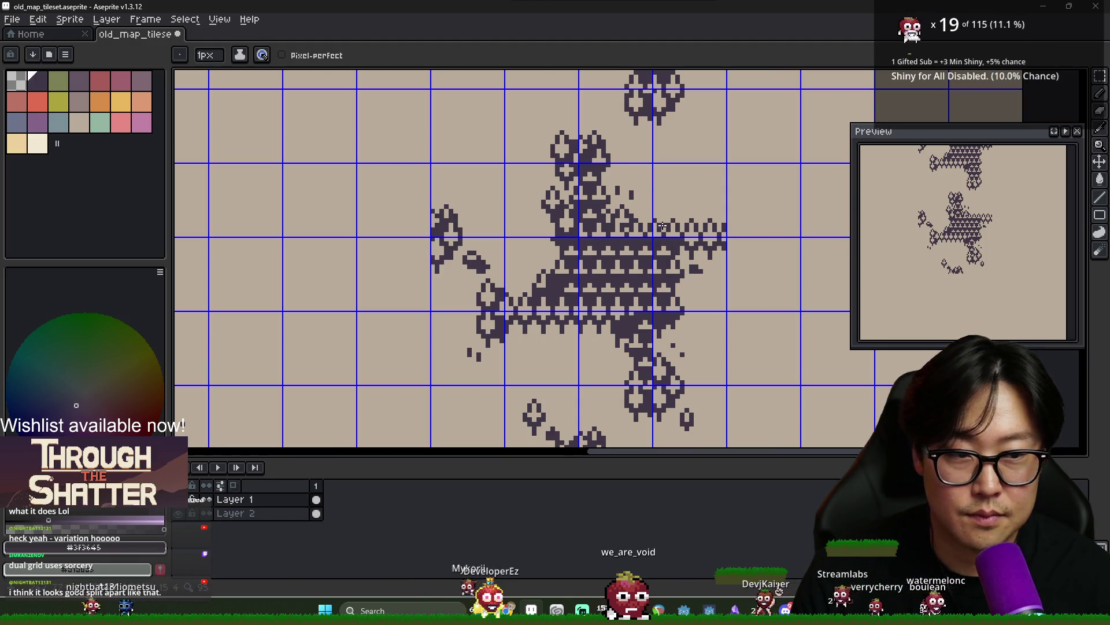
scroll(661, 224, down, 1)
scroll(684, 270, down, 2)
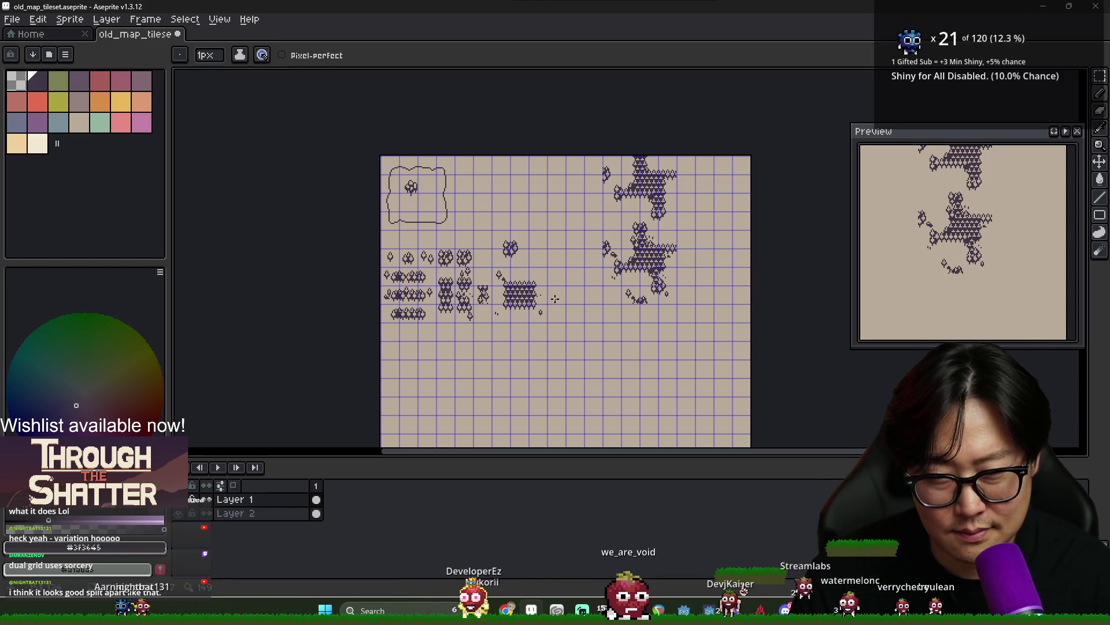
scroll(388, 308, up, 2)
scroll(388, 308, down, 2)
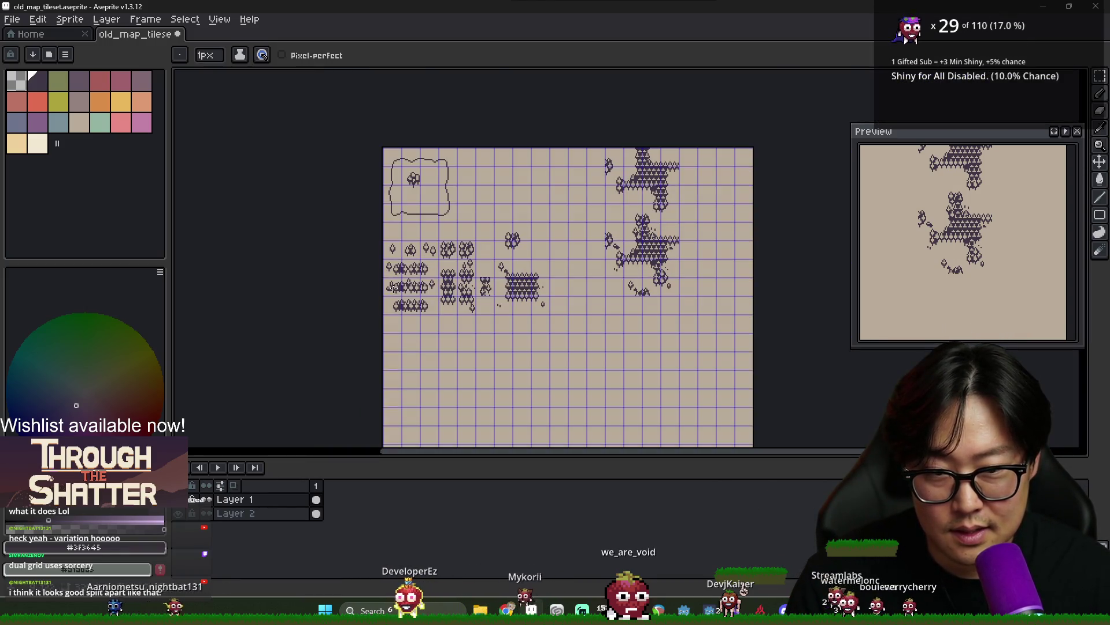
scroll(388, 308, up, 2)
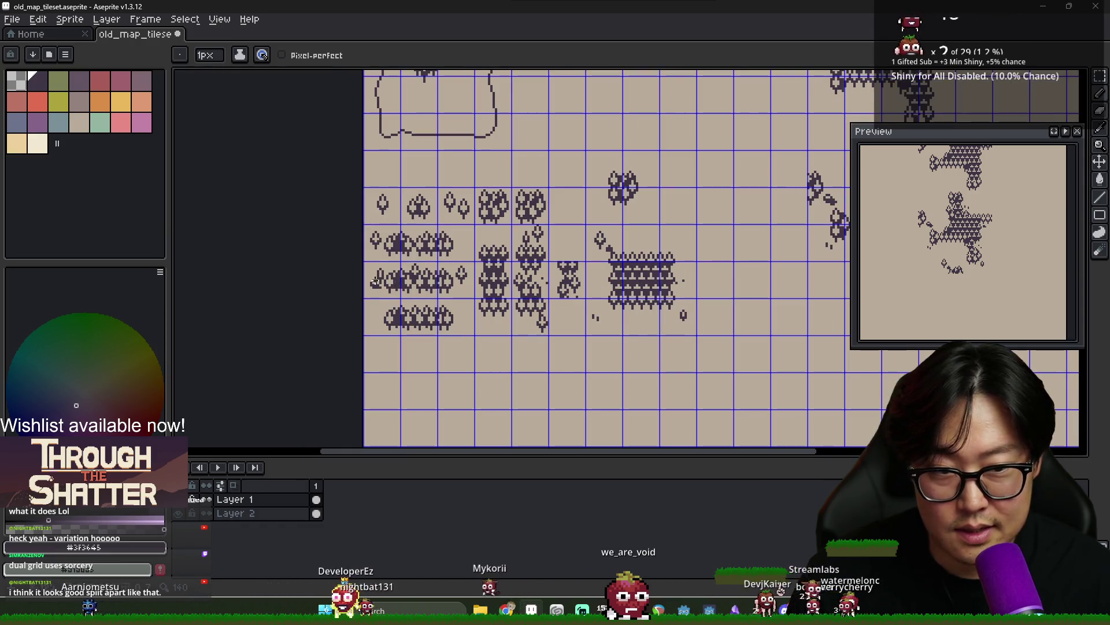
scroll(517, 287, down, 3)
scroll(621, 284, up, 3)
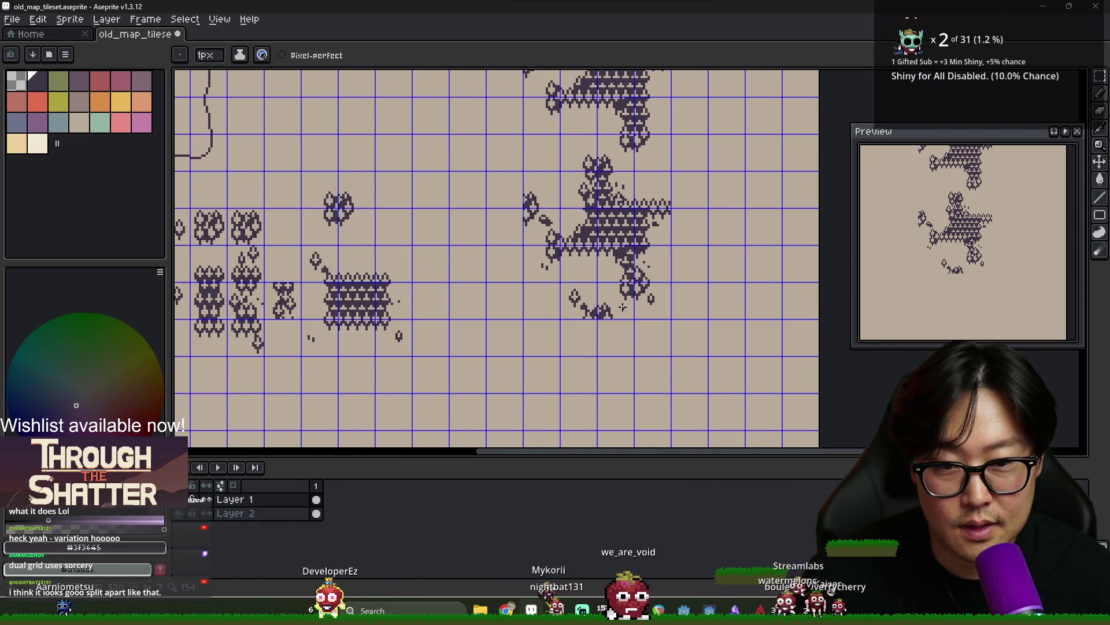
scroll(622, 306, down, 2)
scroll(573, 301, up, 2)
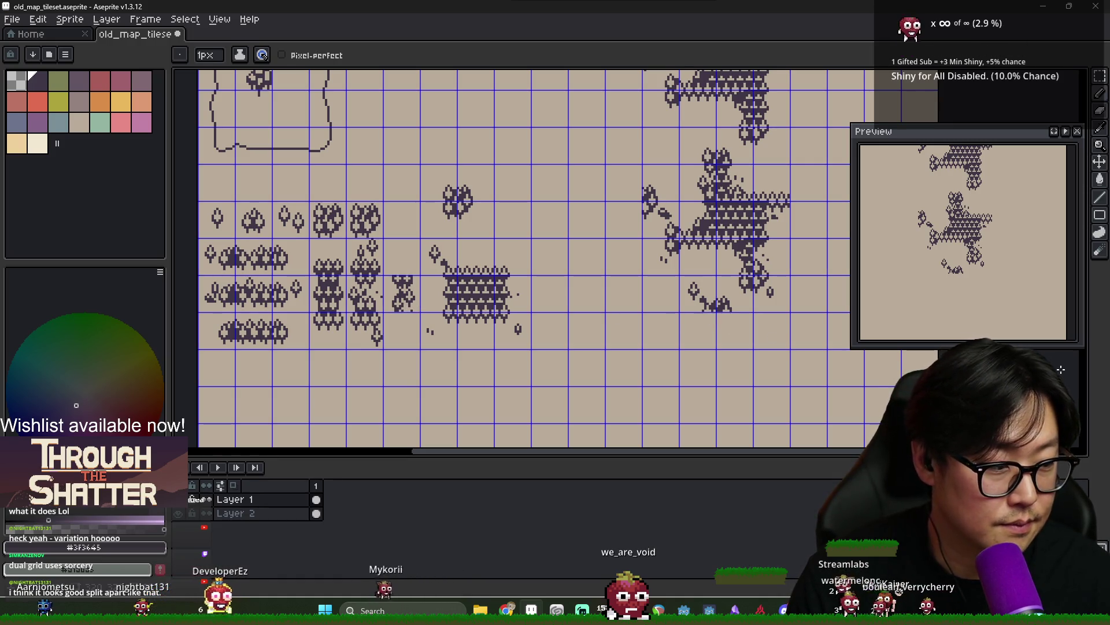
scroll(798, 237, down, 1)
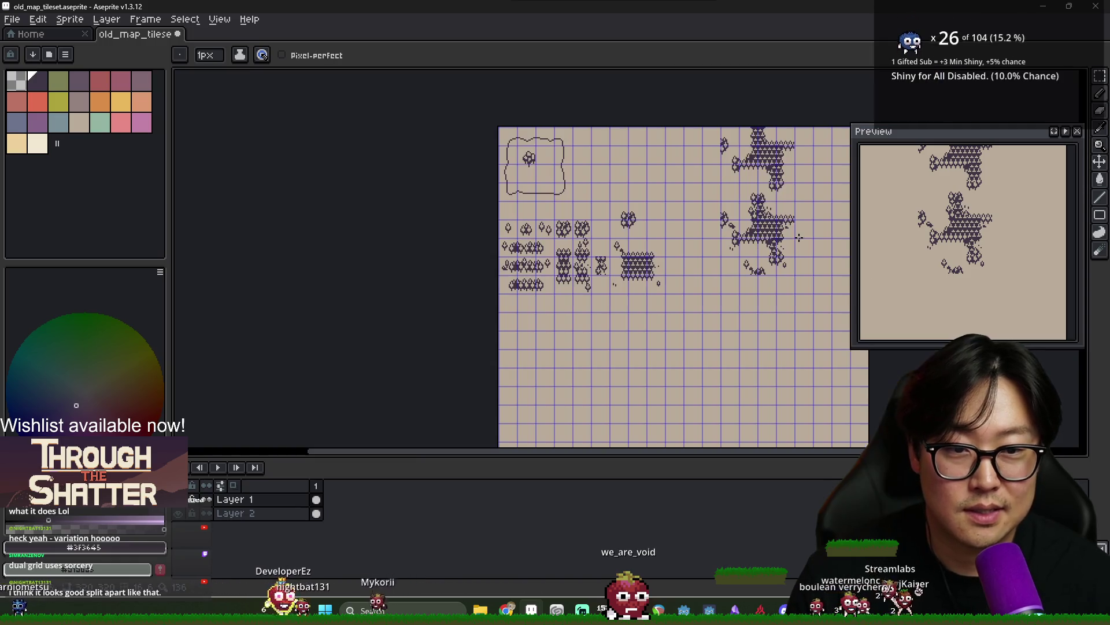
drag(798, 238, 719, 243)
scroll(683, 215, up, 3)
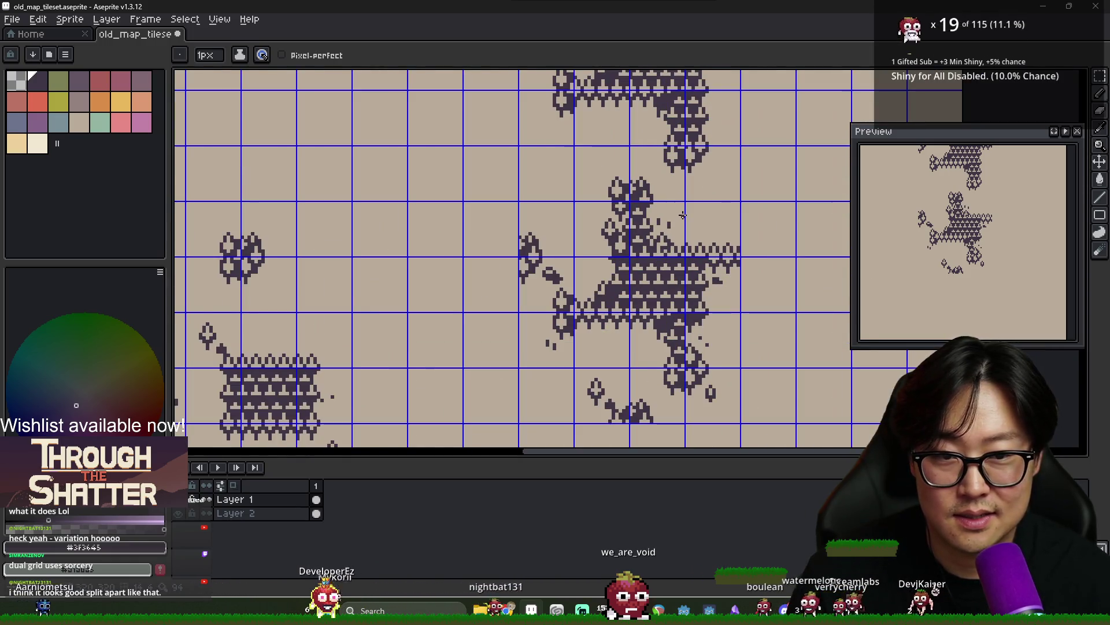
scroll(683, 215, down, 1)
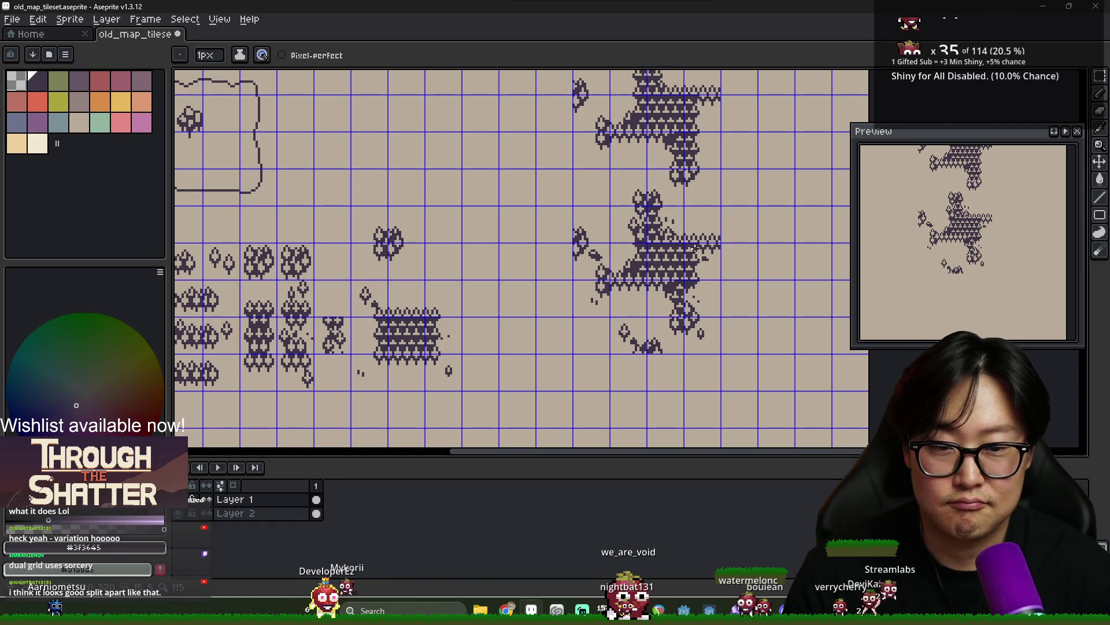
scroll(669, 386, up, 1)
scroll(642, 307, down, 1)
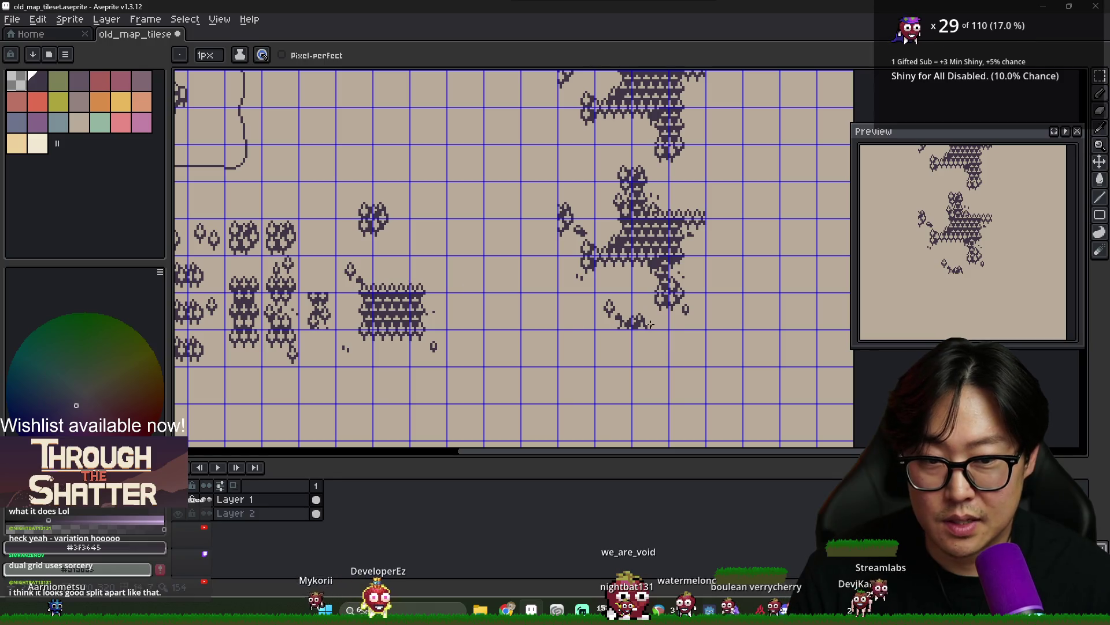
drag(586, 253, 646, 256)
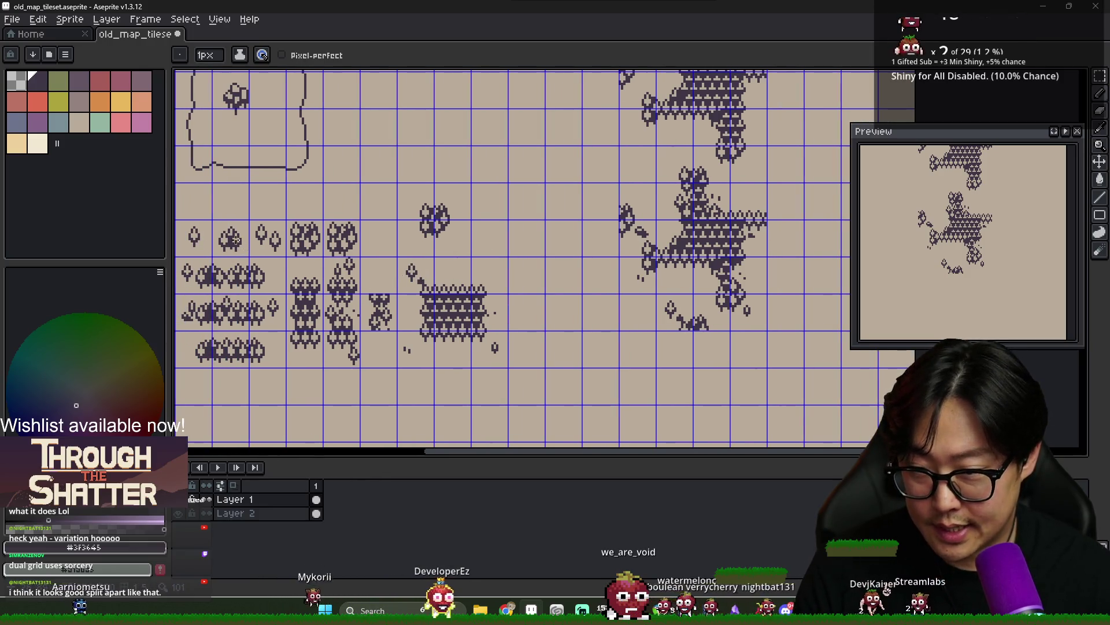
key(ctrl+v)
mouse_move(231, 237)
mouse_down()
mouse_move(712, 327)
mouse_move(720, 318)
mouse_up()
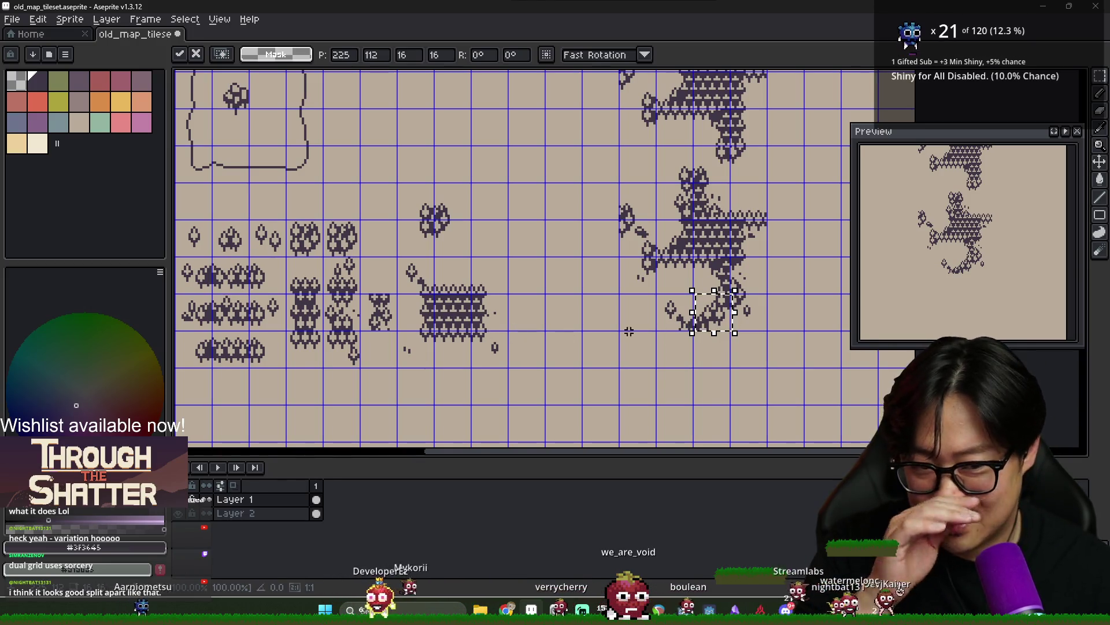
Drop the pasted tree piece into the lower forest cluster, then move another 16x16 tree piece to its right edge
drag(724, 319, 717, 326)
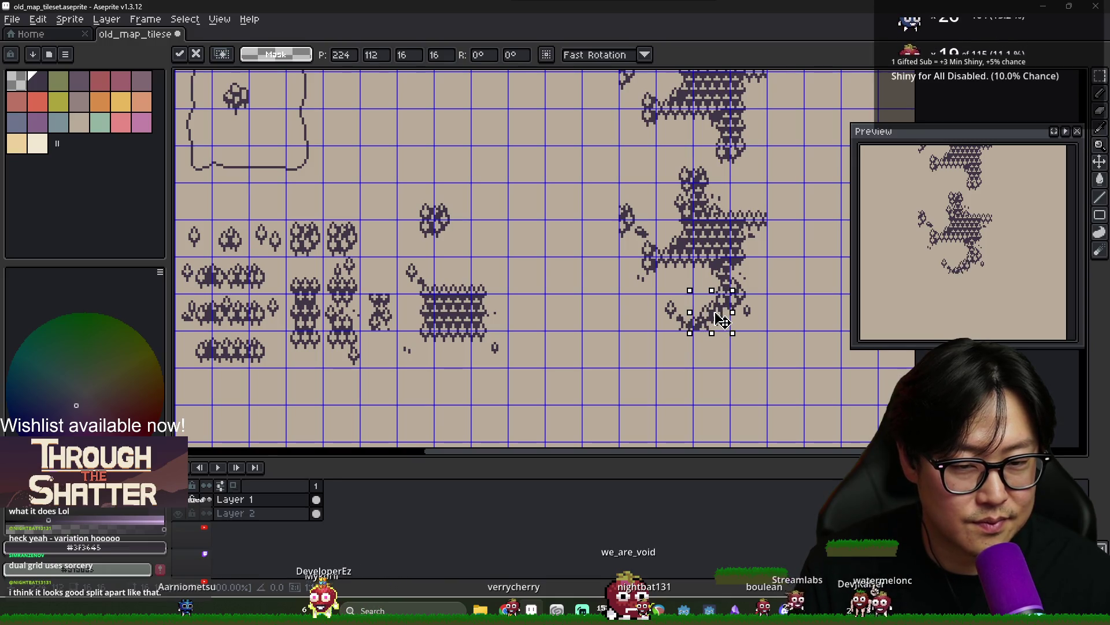
click(732, 350)
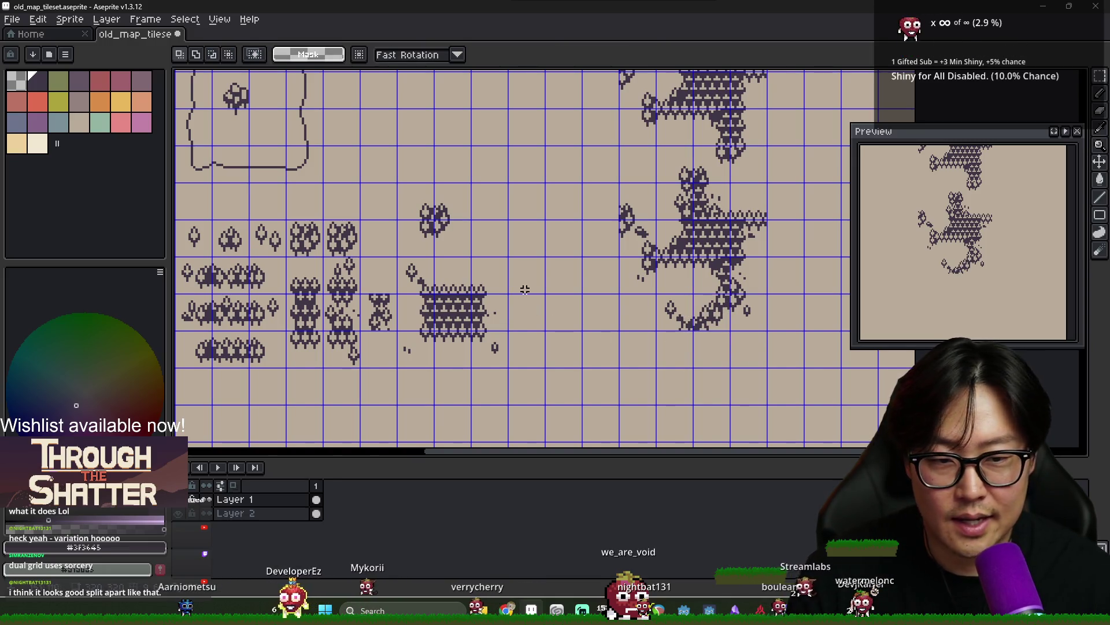
scroll(701, 314, down, 4)
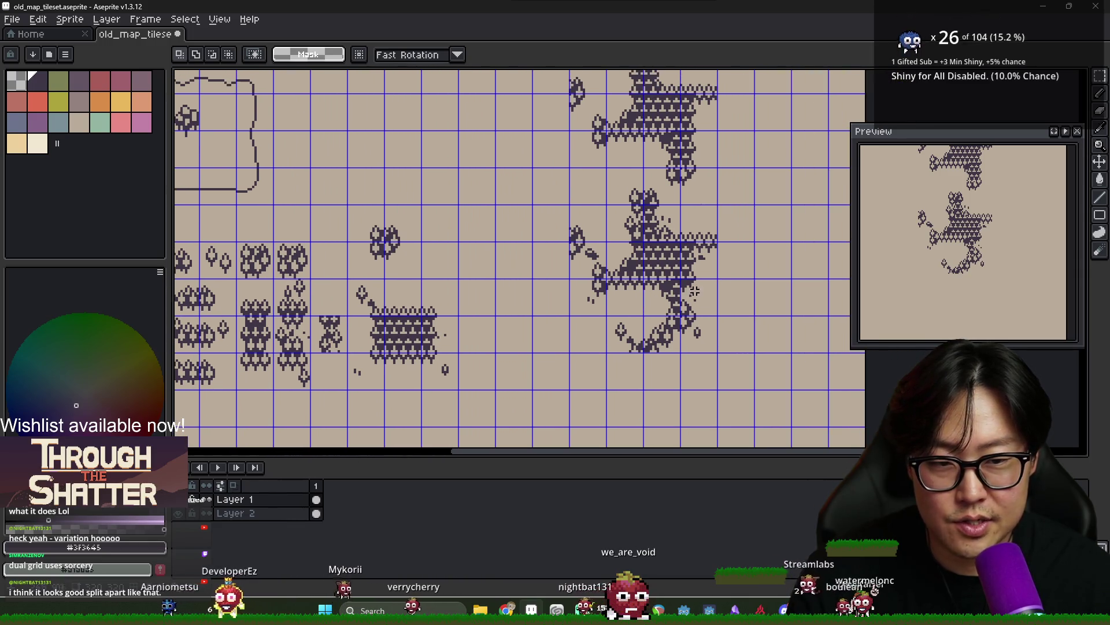
scroll(628, 321, up, 2)
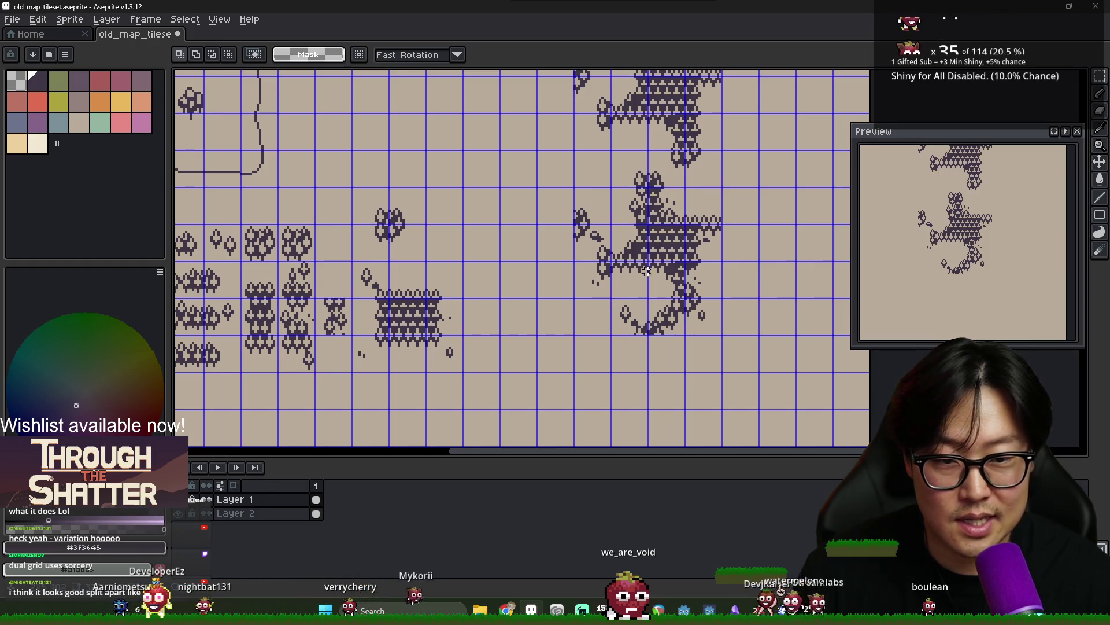
scroll(450, 292, left, 2)
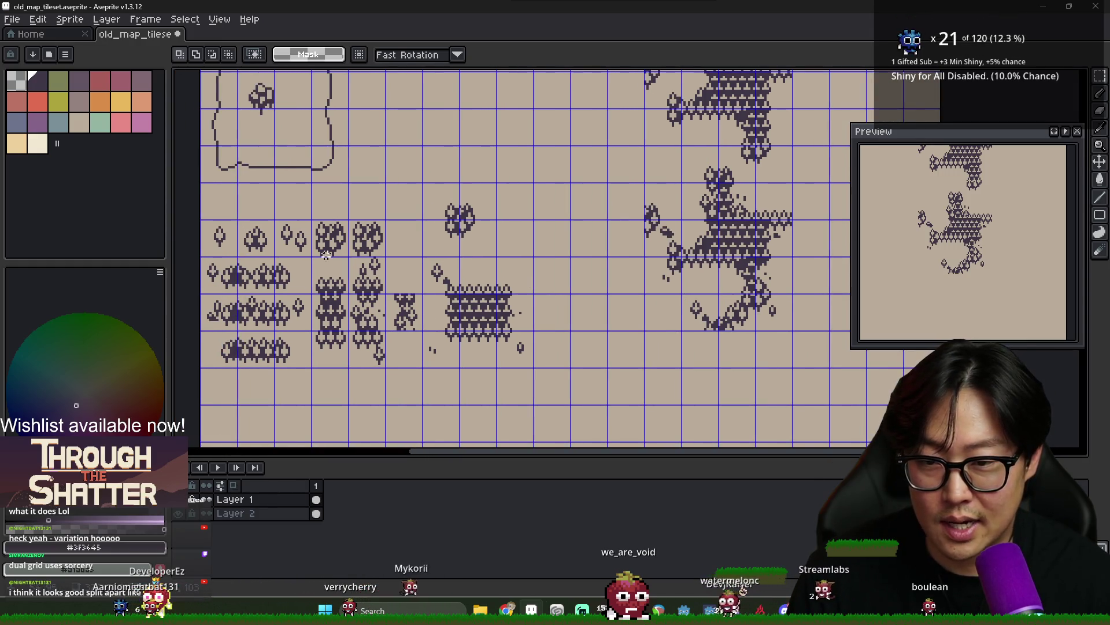
mouse_move(286, 234)
mouse_down()
mouse_move(688, 290)
mouse_move(702, 278)
mouse_move(703, 213)
mouse_move(671, 215)
mouse_move(787, 318)
mouse_move(781, 278)
mouse_move(769, 291)
mouse_move(723, 281)
mouse_move(444, 289)
mouse_move(431, 248)
mouse_move(700, 243)
mouse_move(824, 292)
mouse_move(710, 297)
mouse_move(633, 203)
mouse_move(729, 242)
mouse_move(668, 211)
mouse_move(674, 221)
mouse_up()
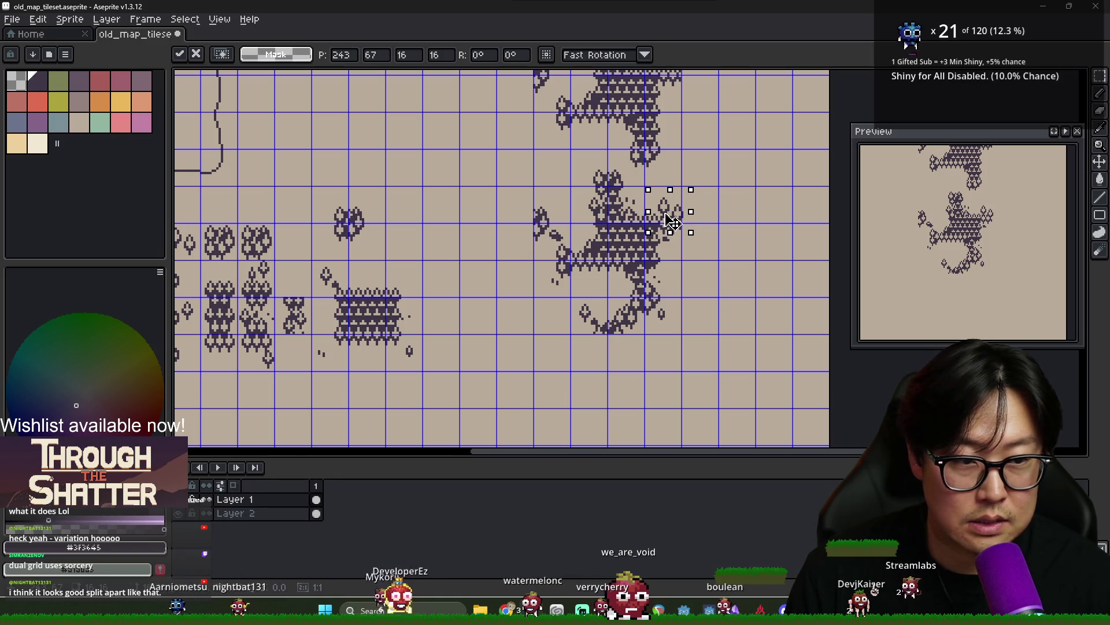
Nudge the floating 16x16 tree piece left onto the cluster's upper-right side and commit it
scroll(723, 254, down, 3)
scroll(723, 254, up, 5)
drag(665, 174, 656, 171)
key(Left)
key(Left)
key(Left)
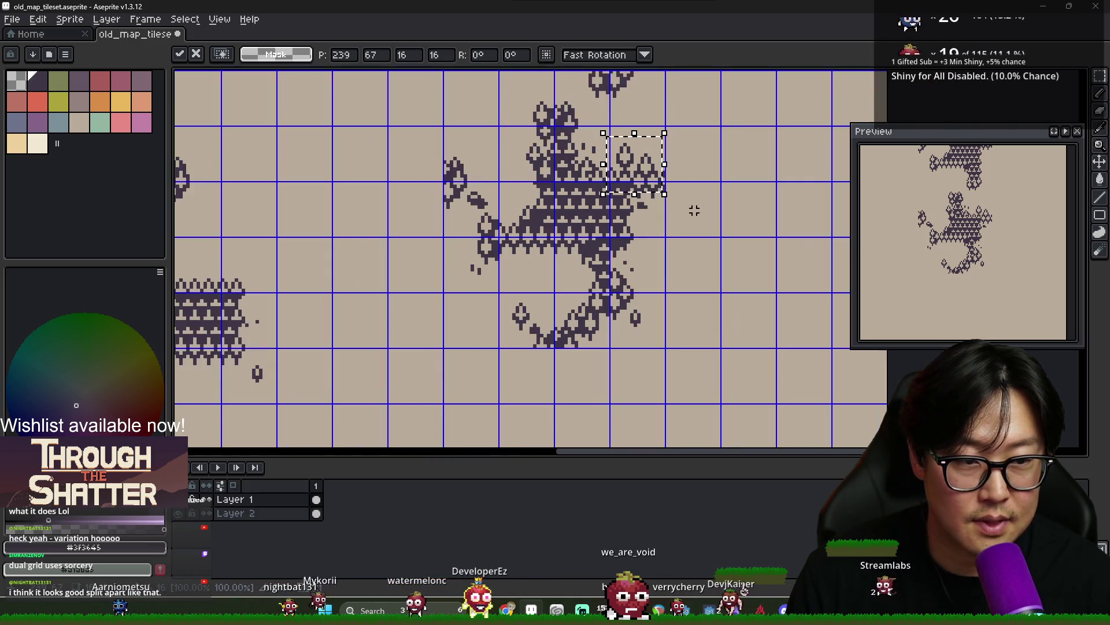
key(Return)
Switch to the Pencil and take the light tan background as the drawing colour
key(b)
alt+click(640, 168)
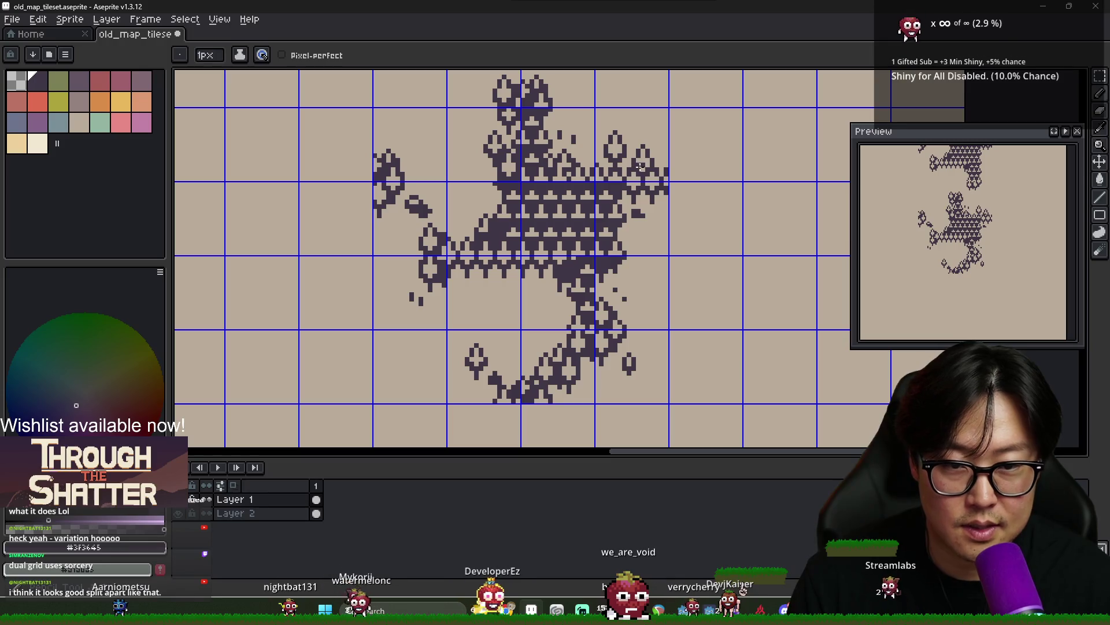
scroll(646, 164, down, 2)
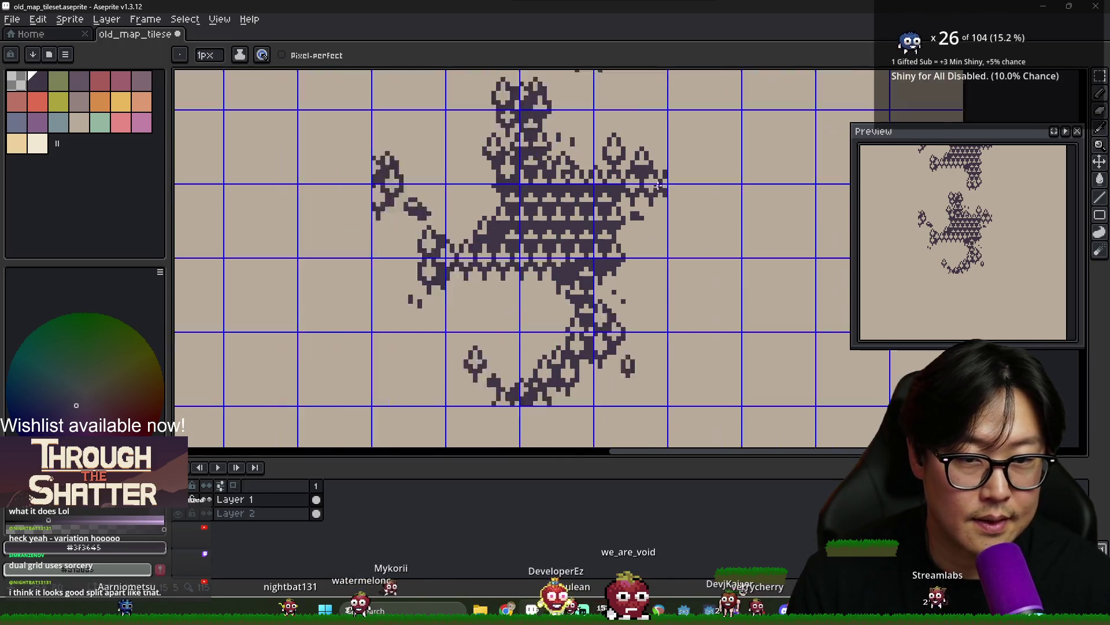
scroll(645, 156, up, 3)
key(alt)
alt+click(646, 150)
scroll(659, 202, down, 5)
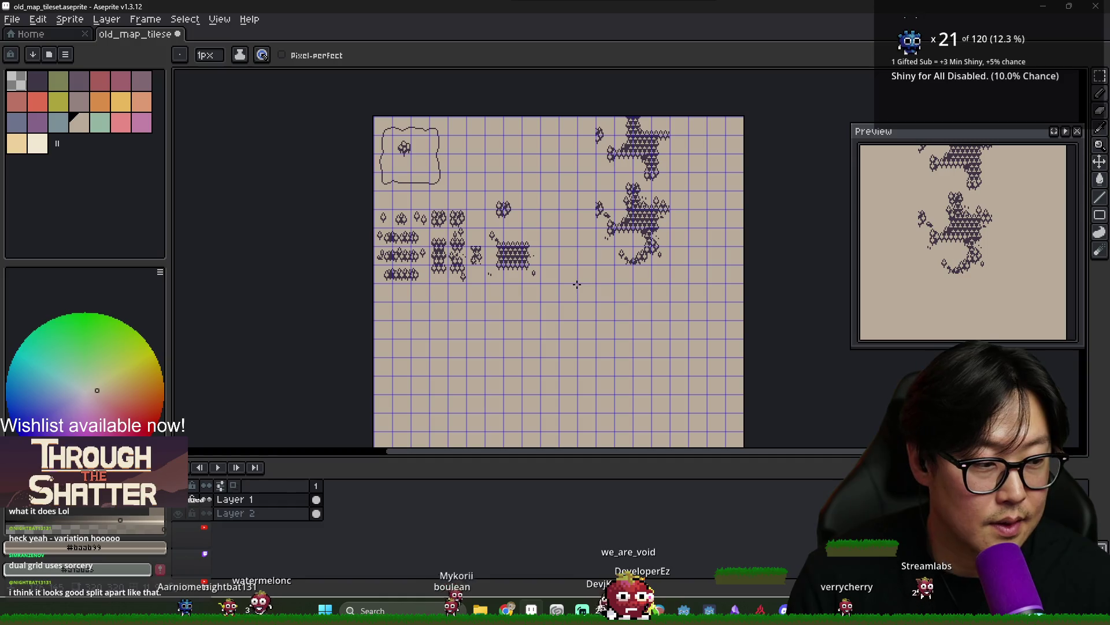
With the rectangular marquee, reposition a selected area near the lower forest cluster and commit it
drag(641, 250, 609, 260)
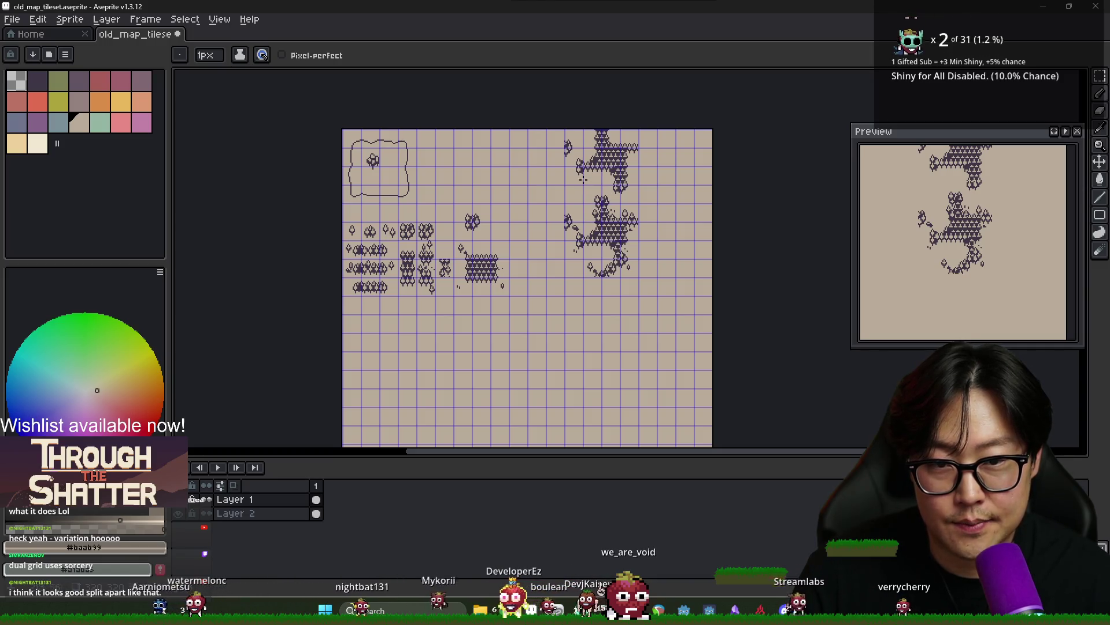
scroll(576, 237, up, 3)
scroll(576, 237, down, 2)
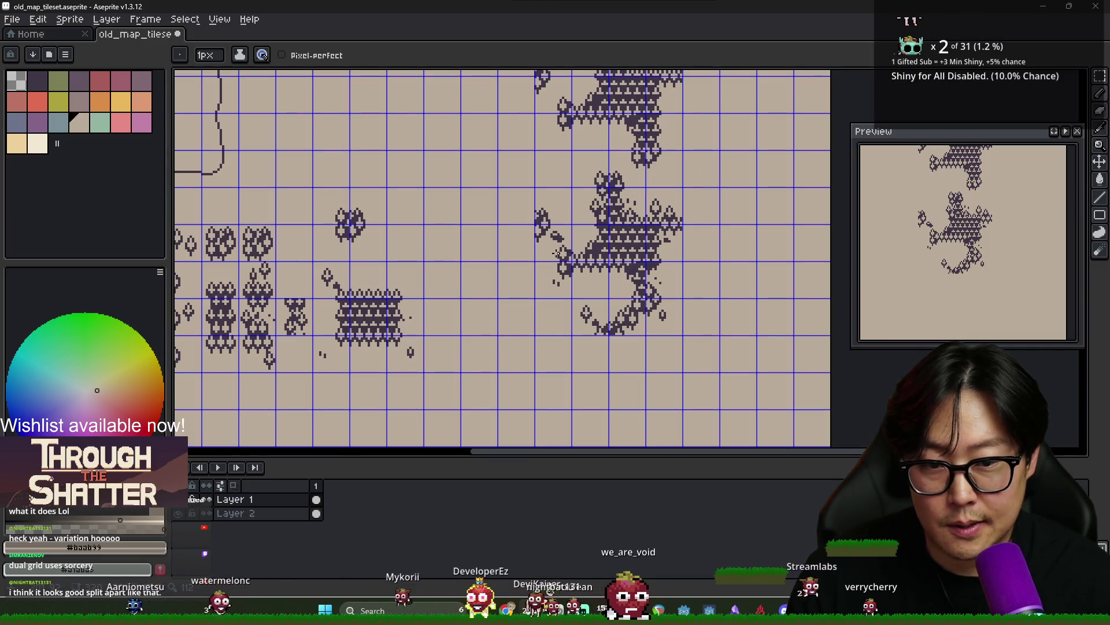
scroll(550, 248, down, 2)
key(m)
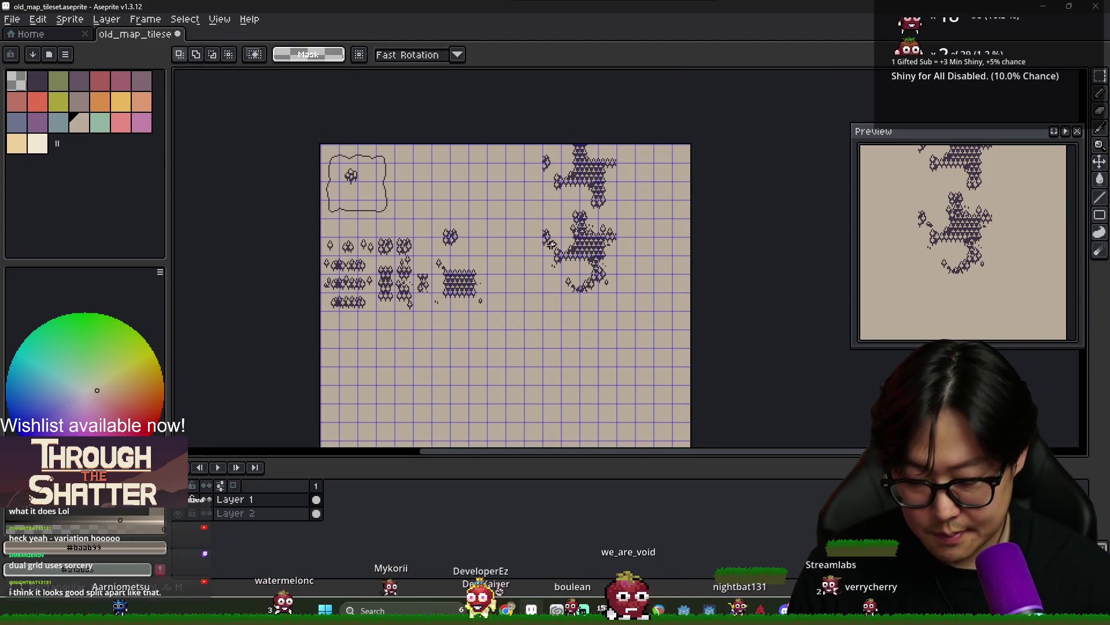
scroll(592, 290, up, 2)
click(525, 227)
scroll(525, 227, down, 2)
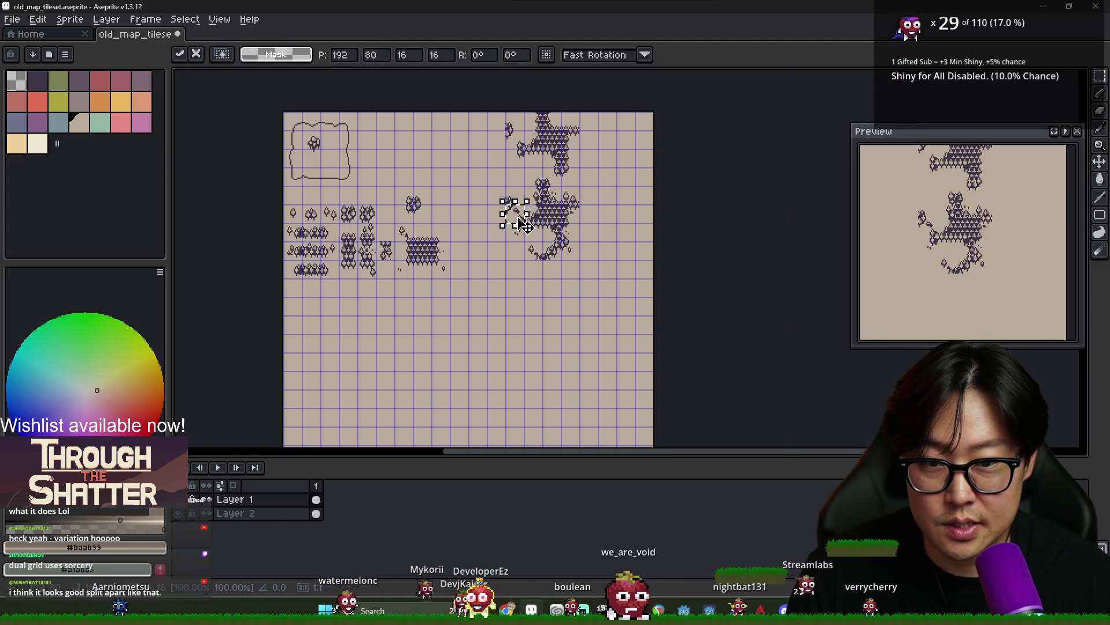
click(513, 186)
Select the 64x64 lower forest cluster and place a copy directly beneath it
drag(513, 195, 578, 260)
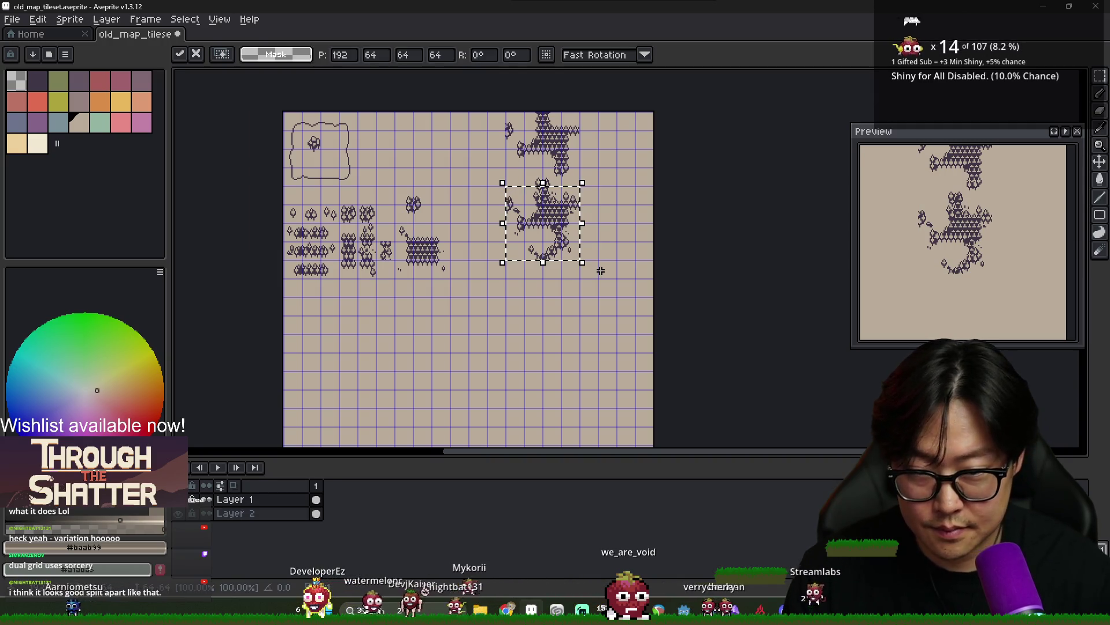
key(Down)
key(Down)
key(Down)
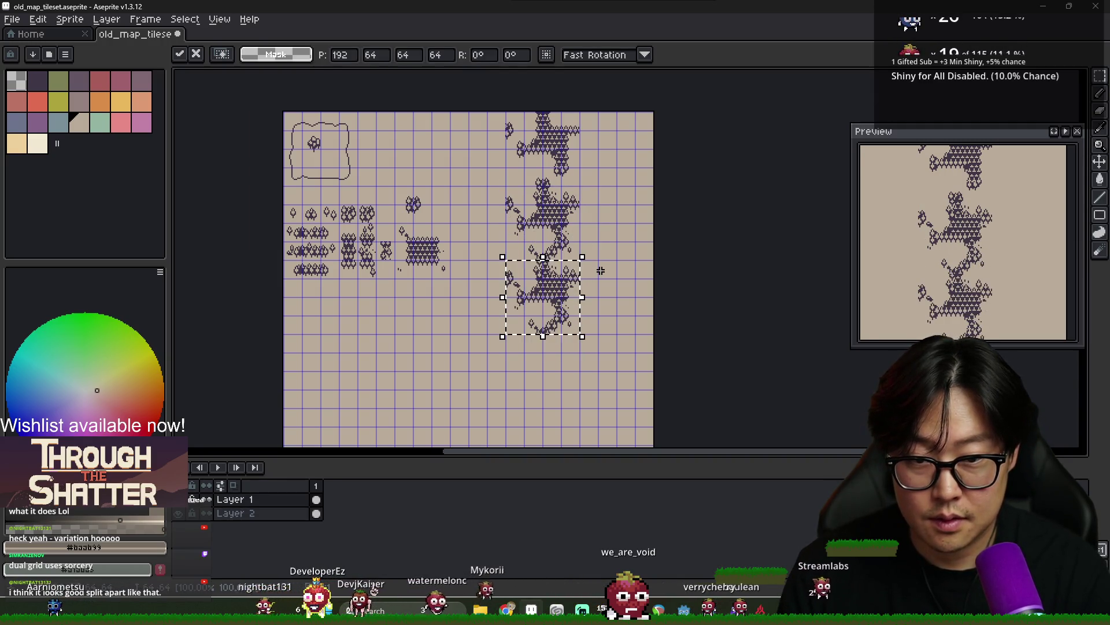
key(ctrl+d)
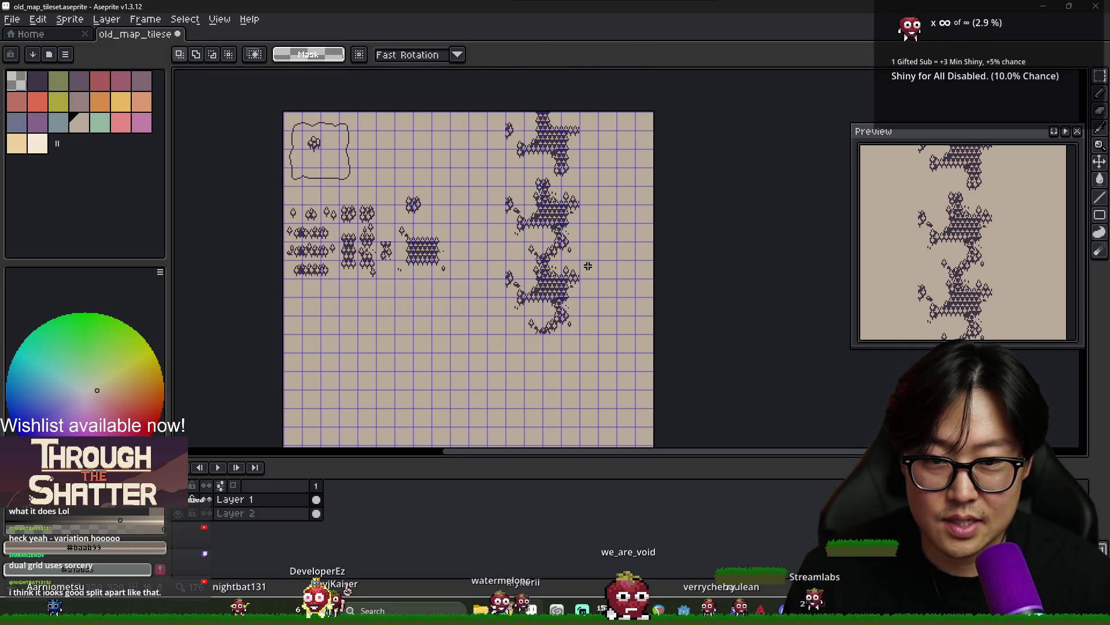
scroll(558, 303, up, 1)
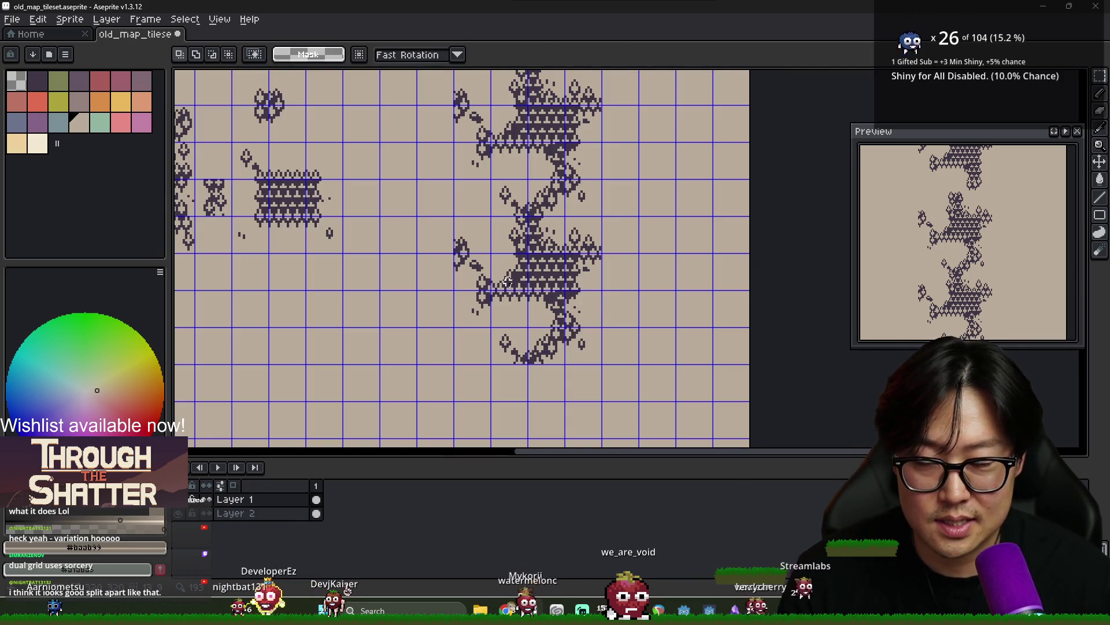
scroll(513, 274, down, 1)
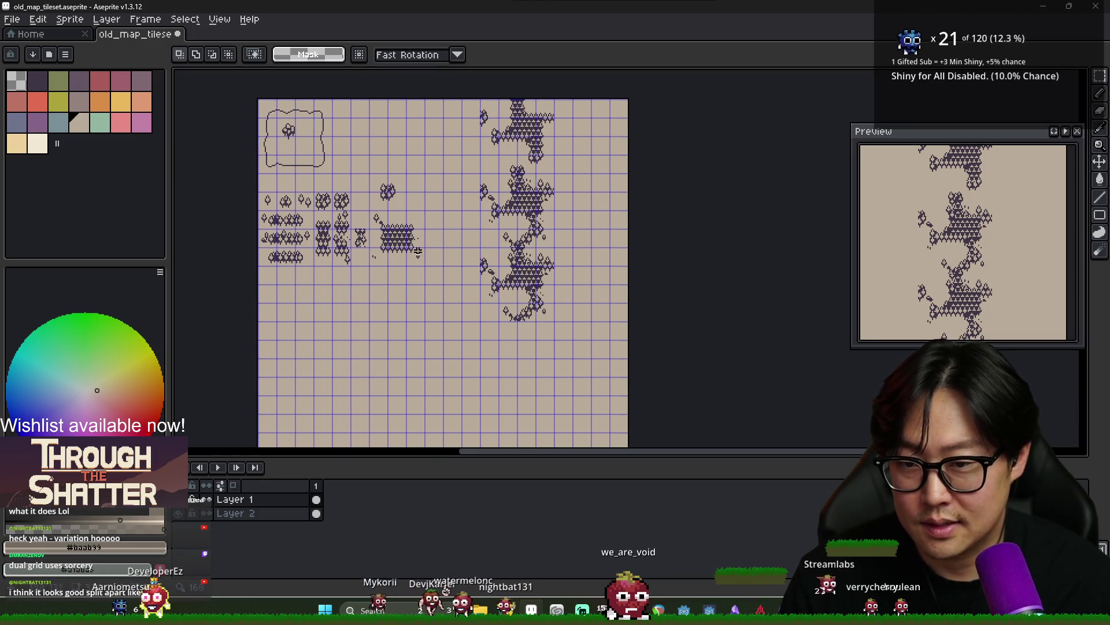
Select a small-tree tile, delete its trees, then undo to restore them
scroll(284, 263, up, 2)
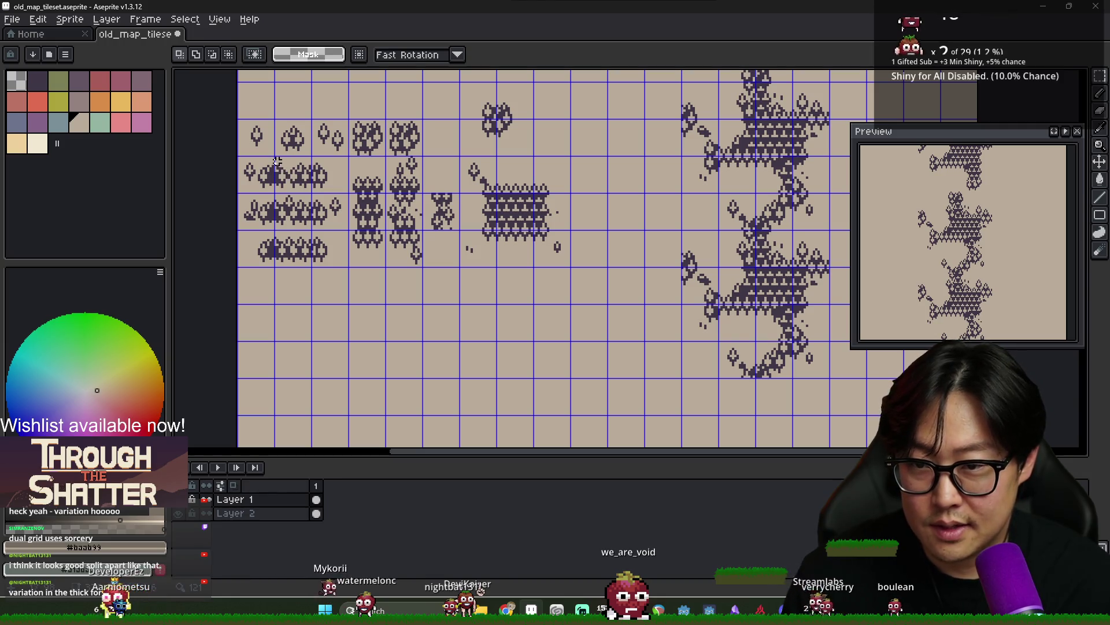
click(303, 185)
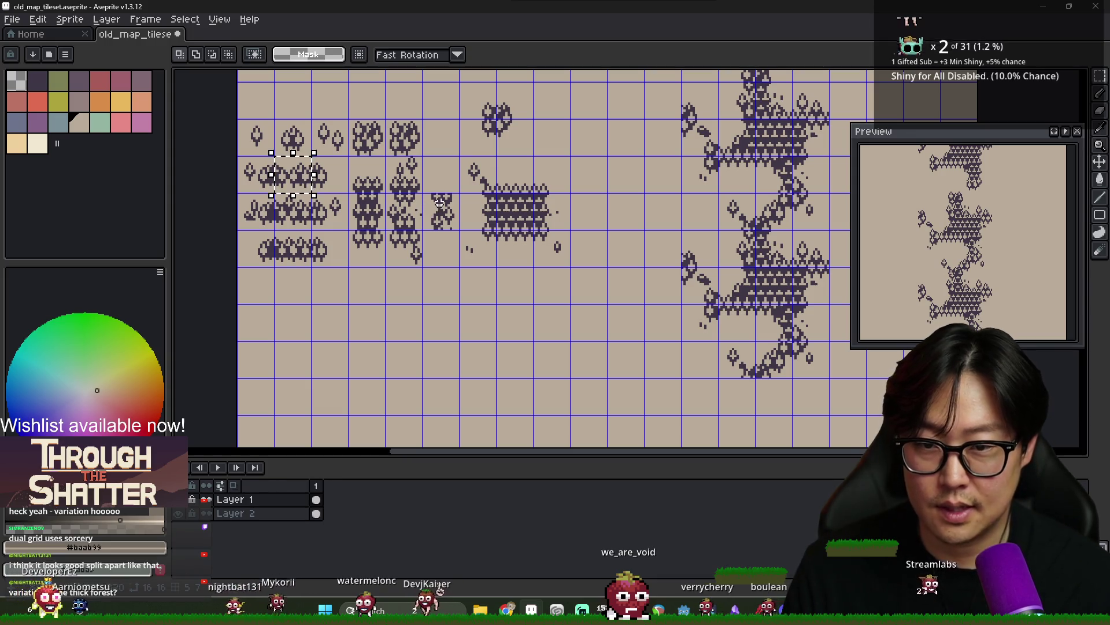
key(Delete)
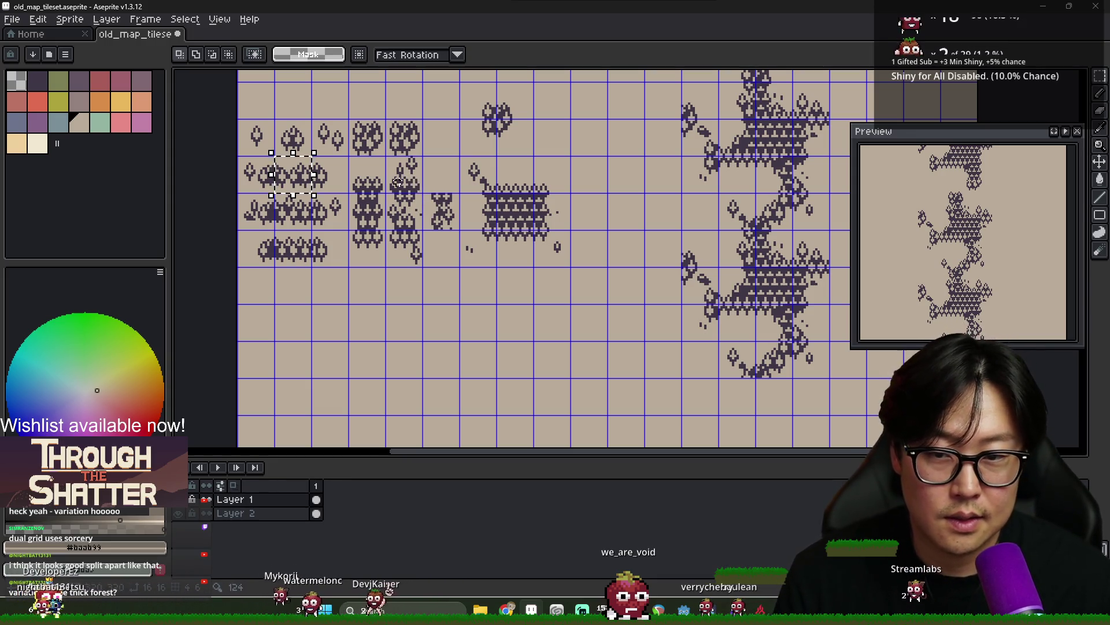
key(ctrl+z)
scroll(405, 196, down, 3)
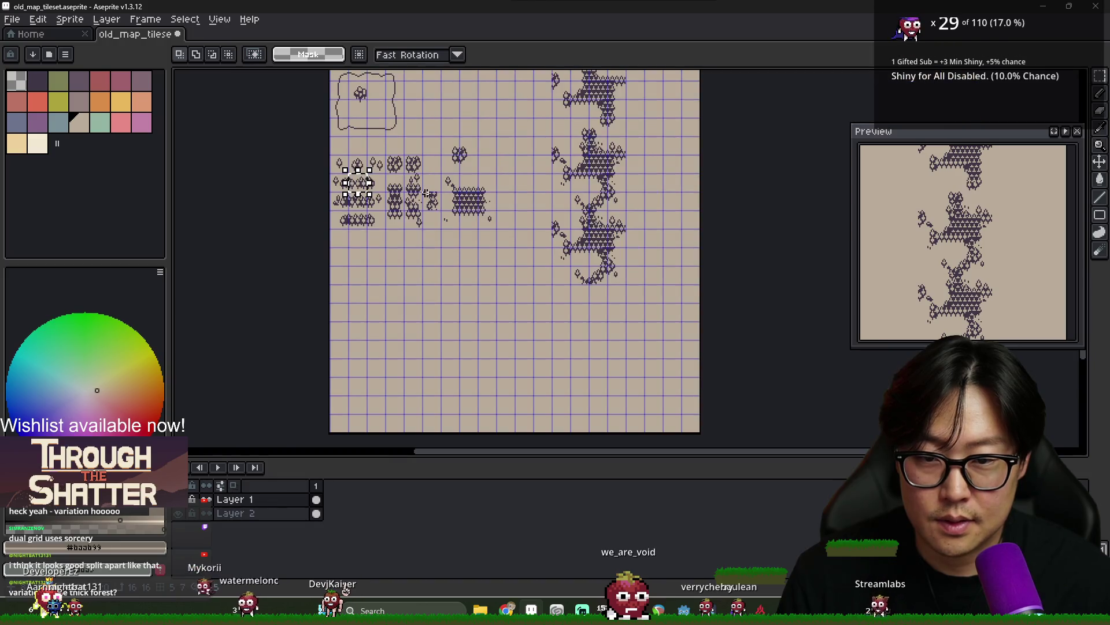
scroll(435, 201, up, 3)
scroll(440, 201, up, 1)
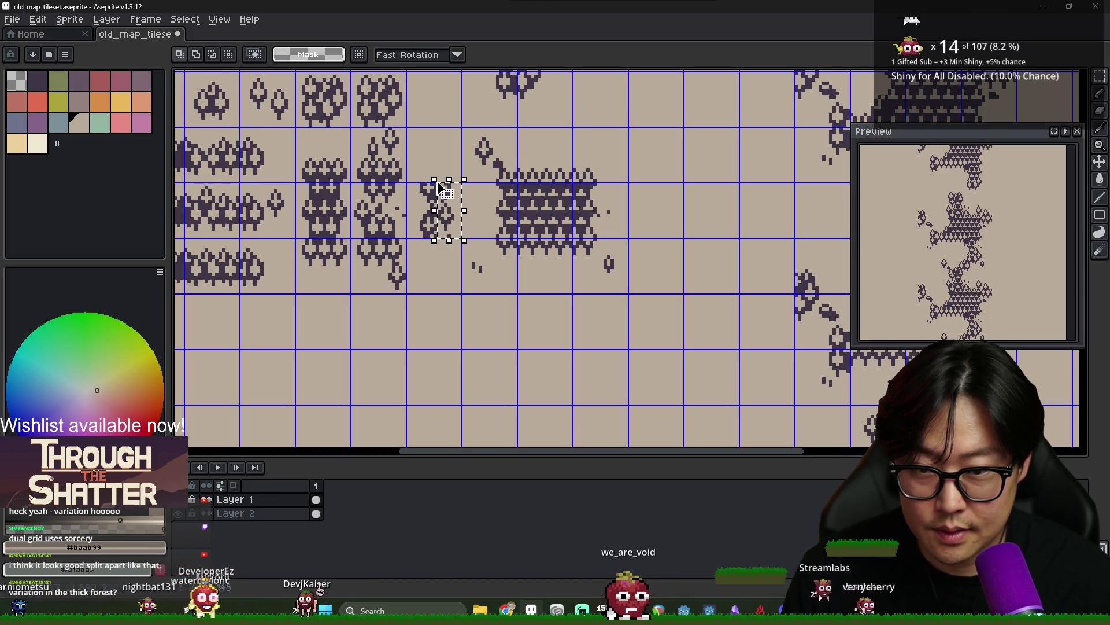
Select the narrow tree piece beside the dense forest block and drag it toward the chain
drag(441, 185, 431, 184)
scroll(463, 202, down, 1)
click(434, 205)
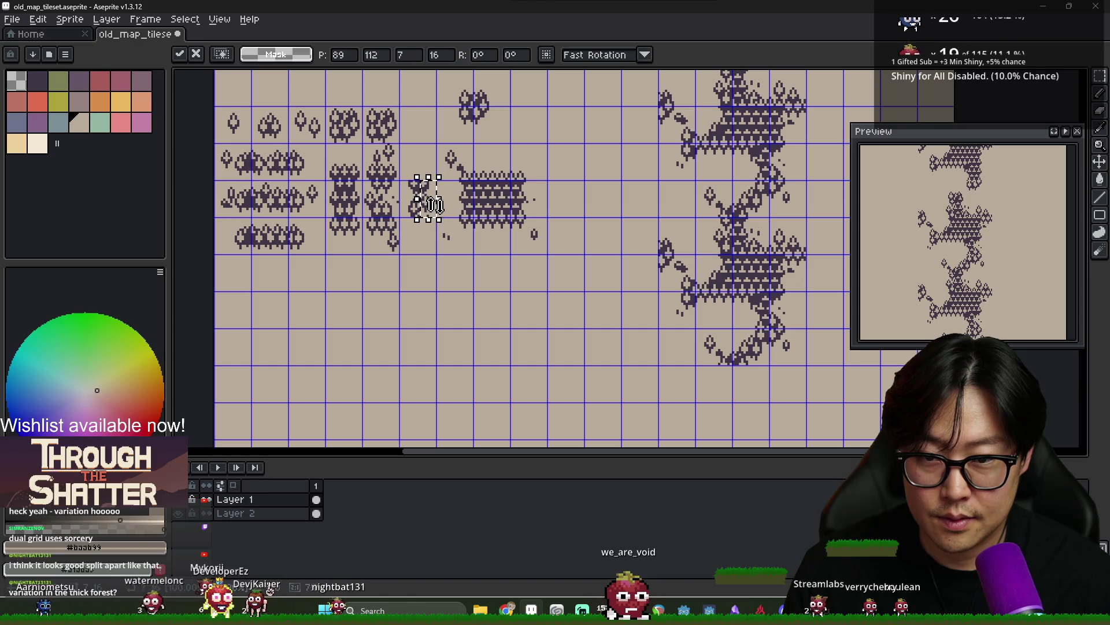
scroll(671, 309, right, 3)
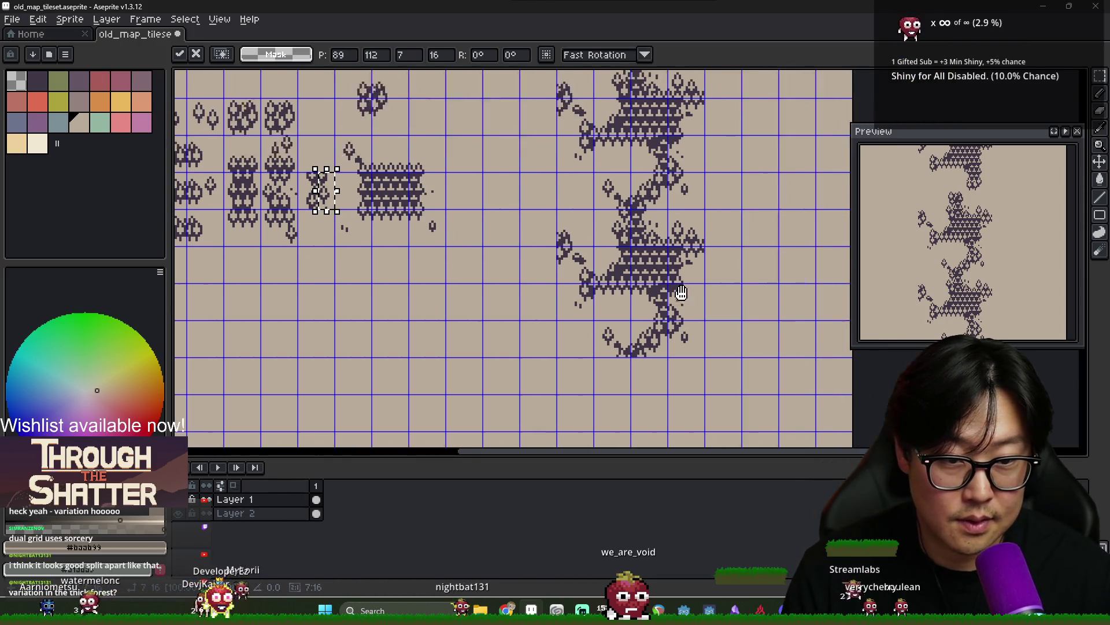
drag(663, 304, 673, 313)
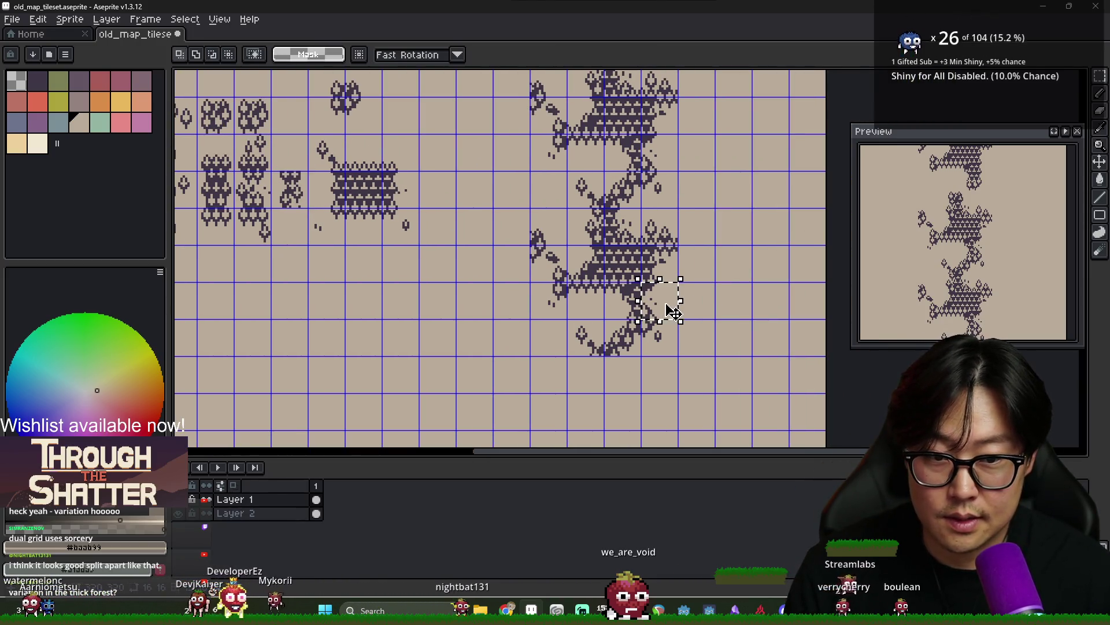
Place the narrow tree piece on the lower forest cluster's edge and pan the preview up
key(ctrl+z)
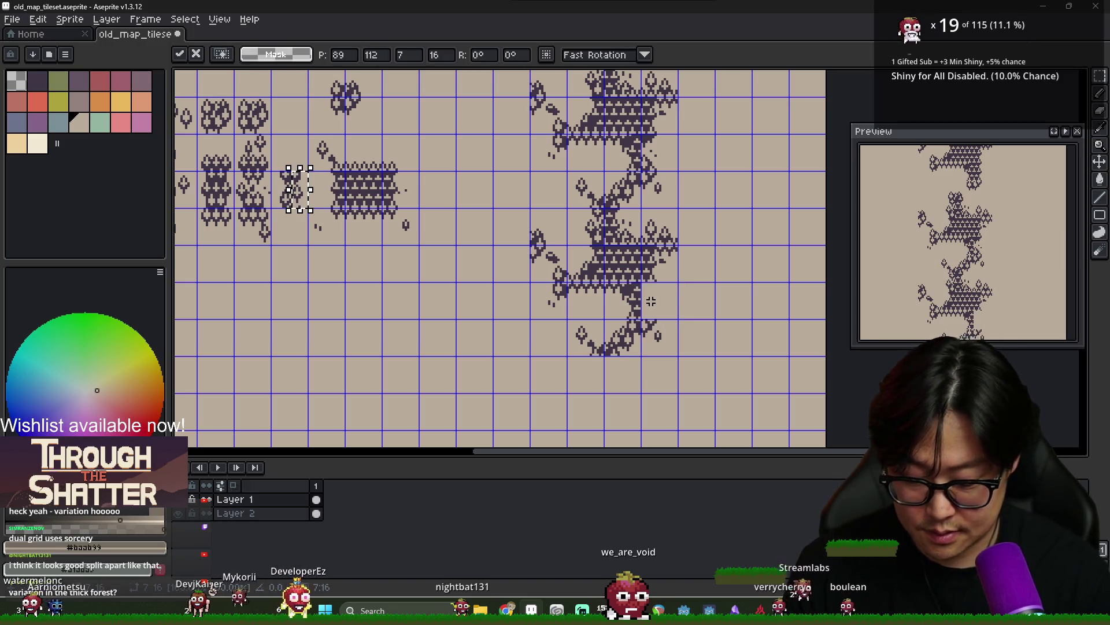
mouse_move(405, 189)
mouse_down()
mouse_move(514, 189)
mouse_move(553, 258)
mouse_move(613, 300)
mouse_move(651, 300)
mouse_up()
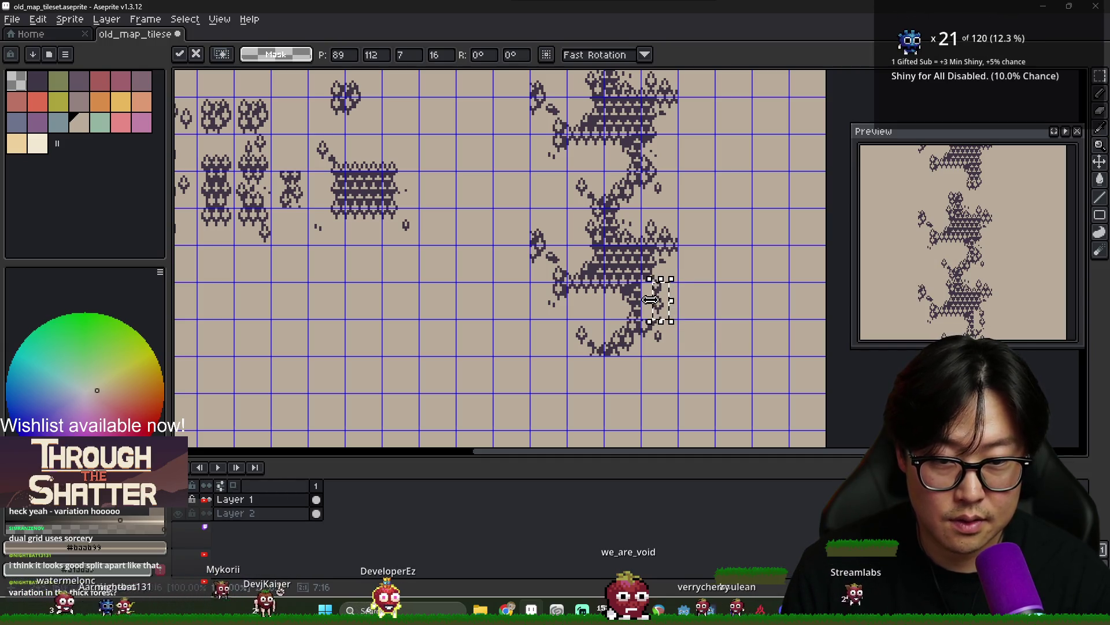
click(713, 298)
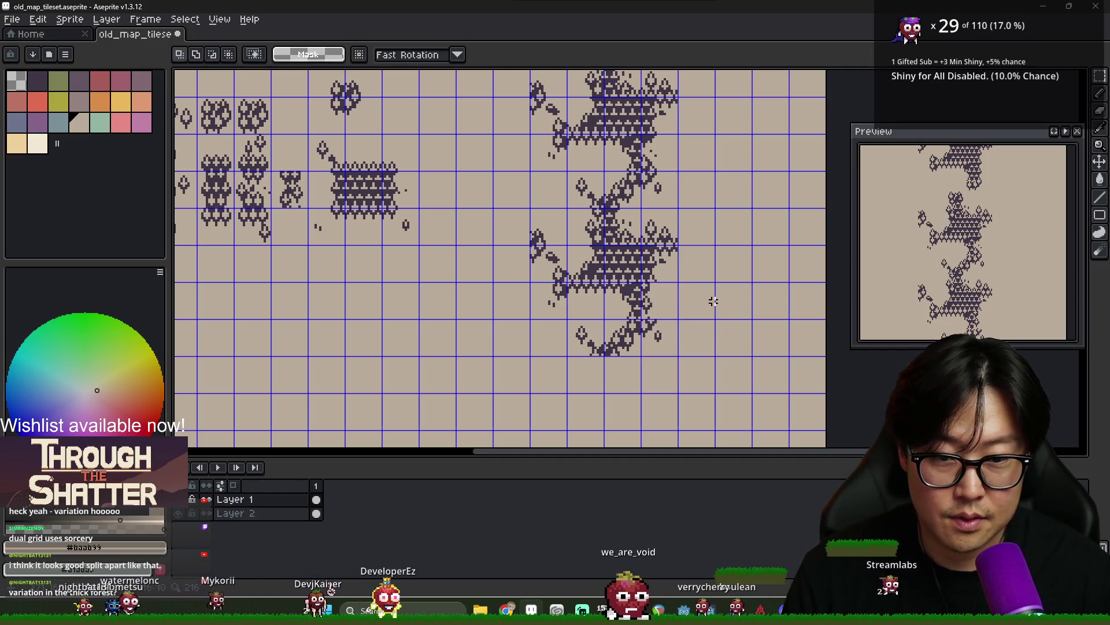
drag(910, 301, 910, 230)
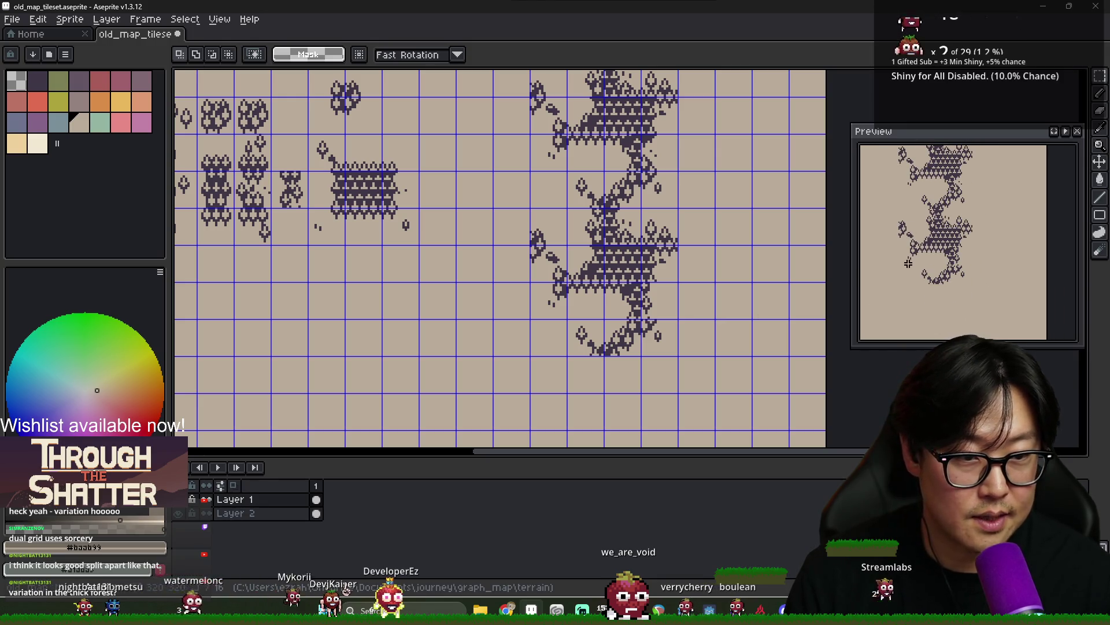
scroll(666, 275, up, 4)
Pick the Pencil with the forest's dark purple #3F3645 and zoom around the tileset
key(b)
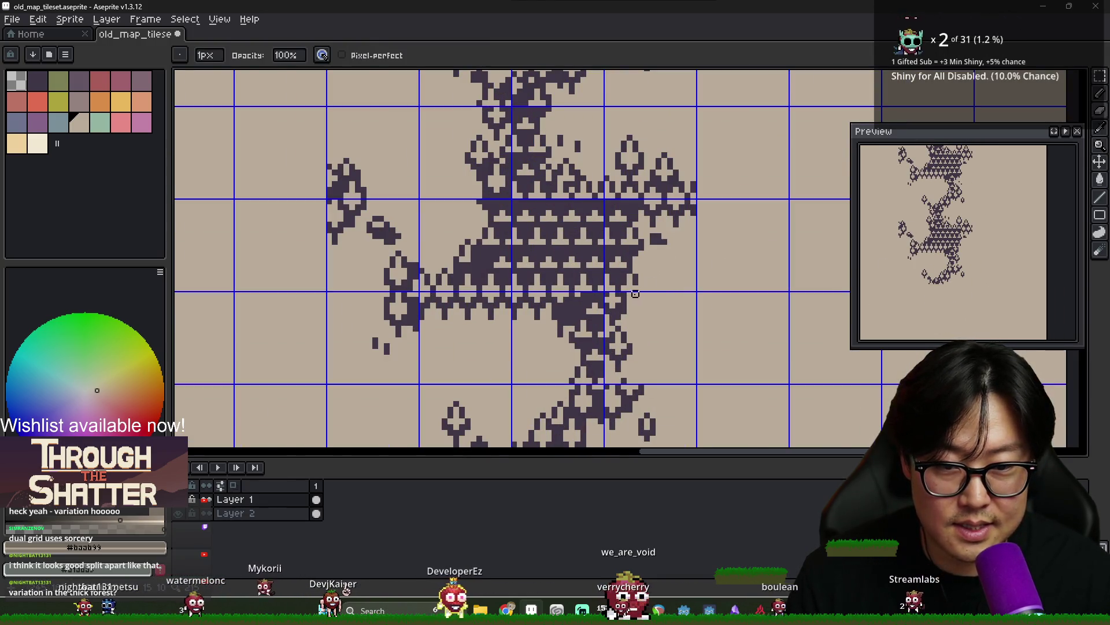
alt+click(630, 298)
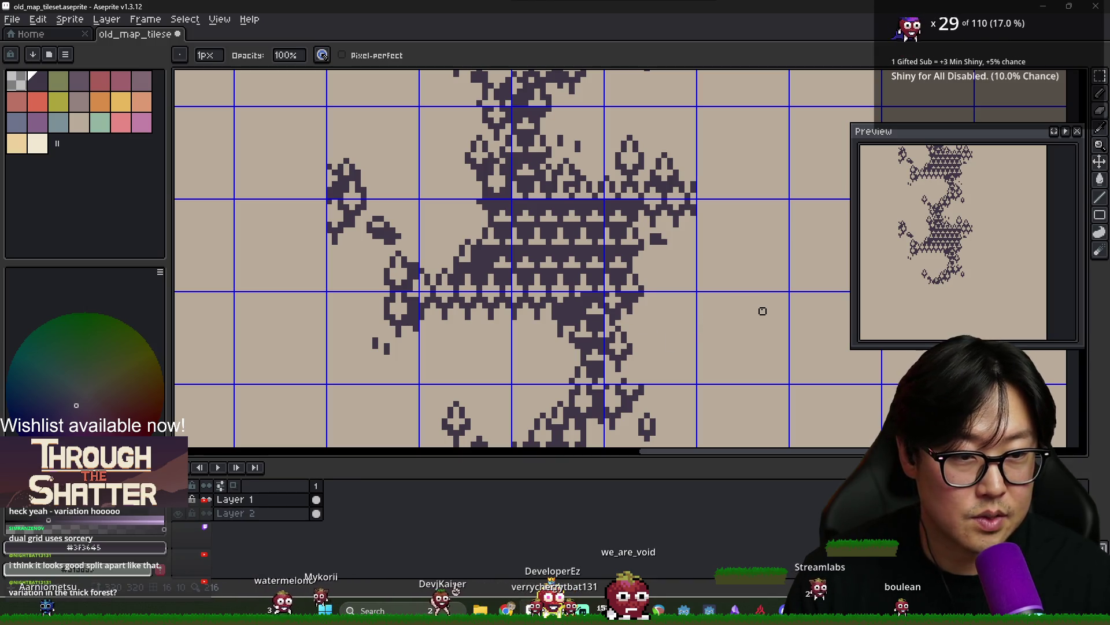
scroll(645, 290, down, 2)
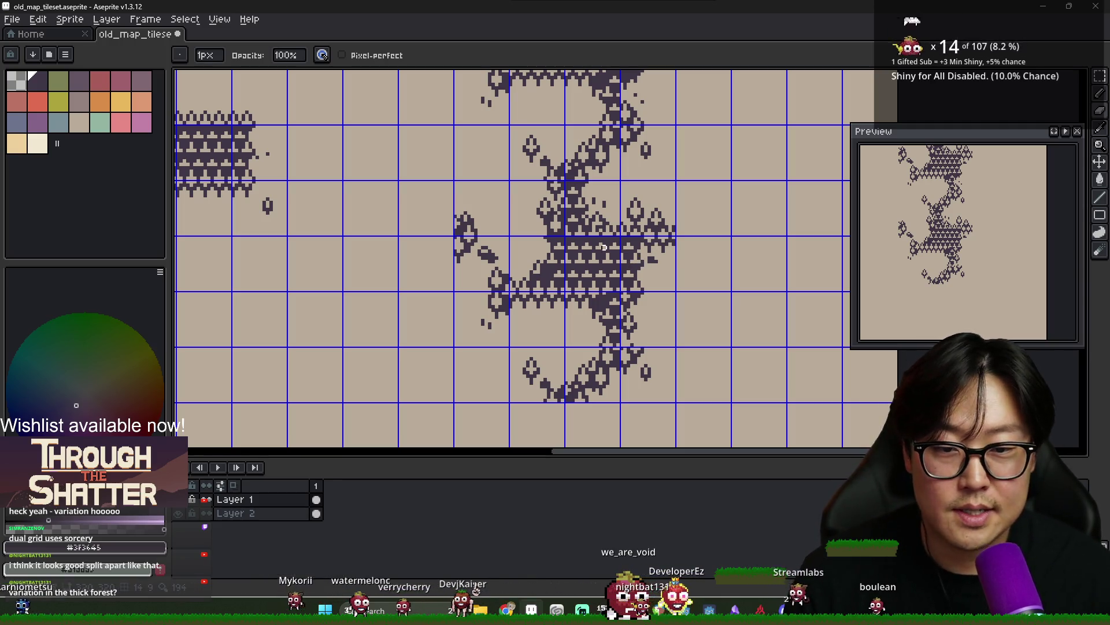
scroll(602, 260, down, 4)
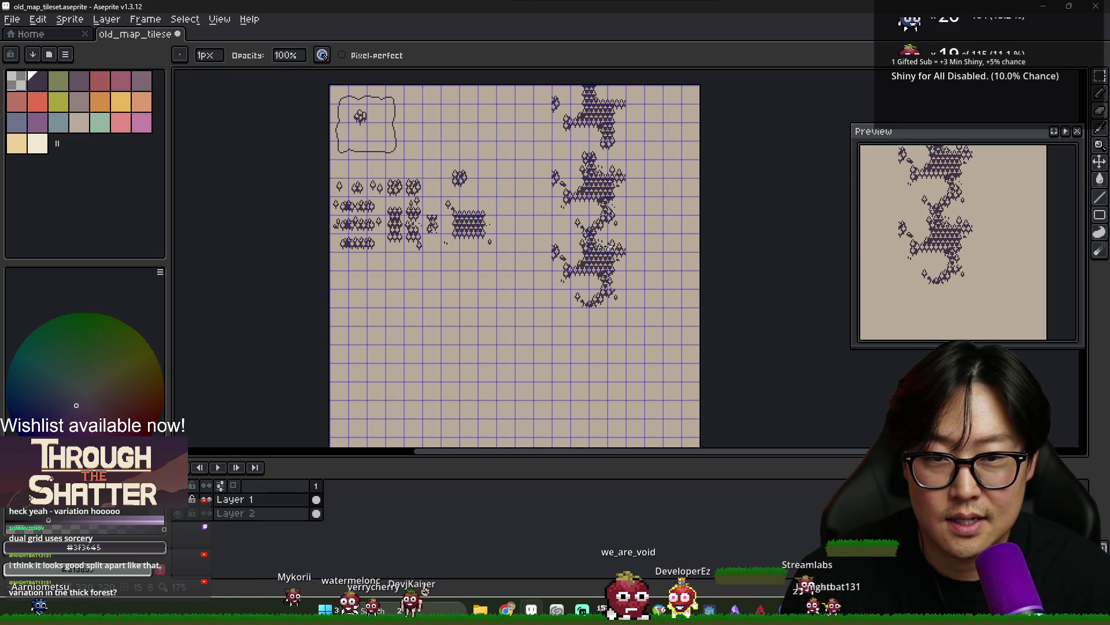
scroll(593, 196, up, 5)
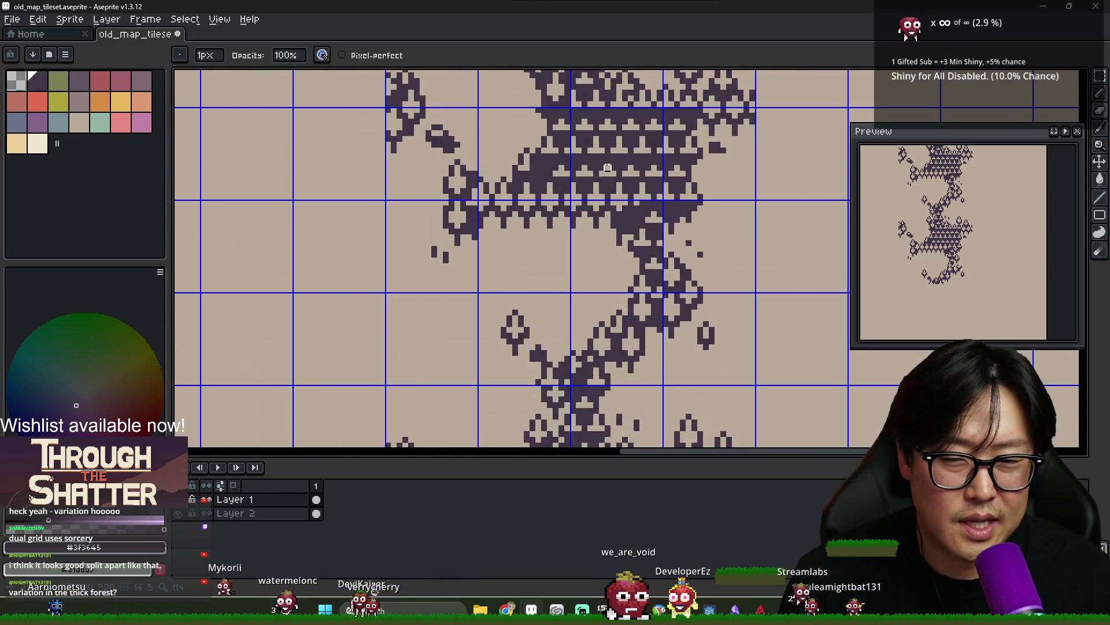
scroll(630, 149, down, 5)
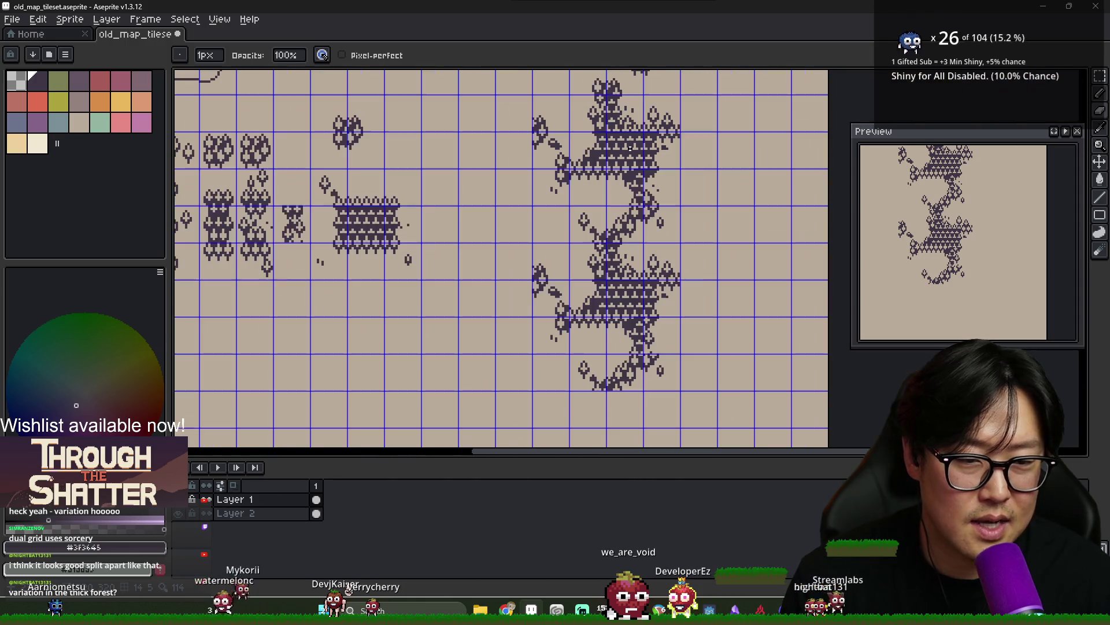
scroll(631, 149, down, 1)
scroll(630, 148, up, 3)
scroll(631, 148, down, 2)
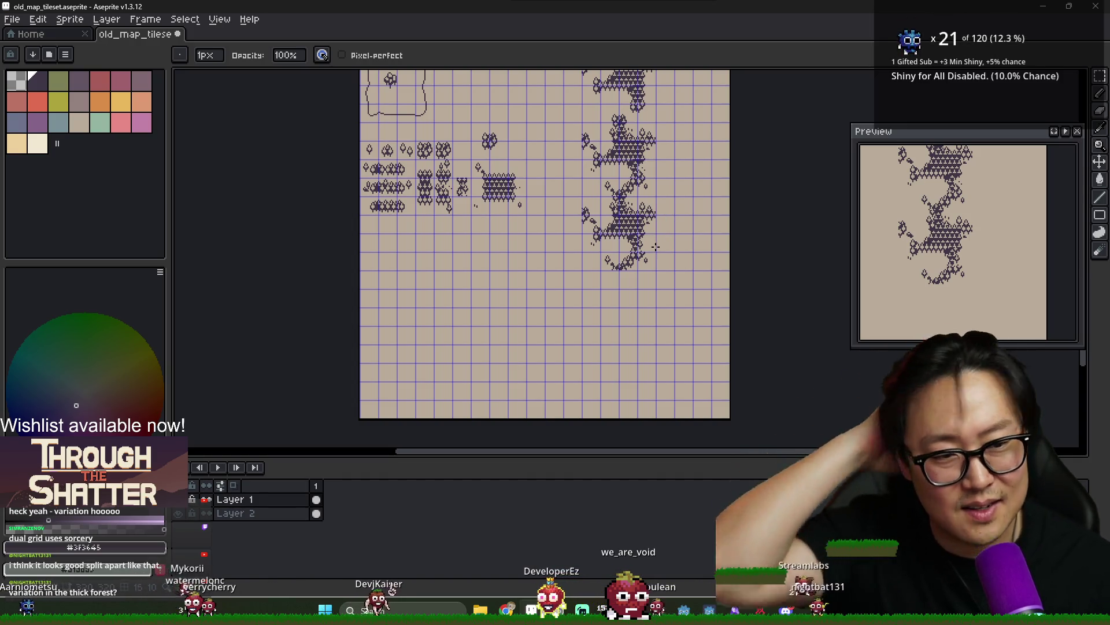
scroll(650, 235, up, 2)
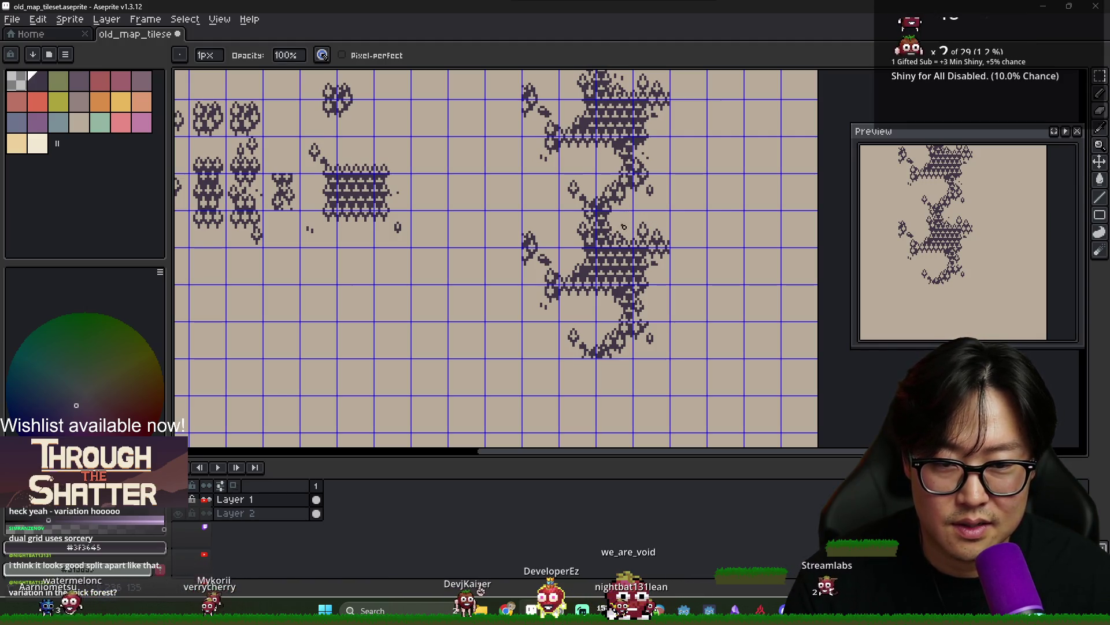
scroll(620, 228, down, 2)
scroll(619, 236, up, 2)
scroll(629, 235, down, 2)
scroll(659, 238, up, 1)
scroll(636, 243, down, 1)
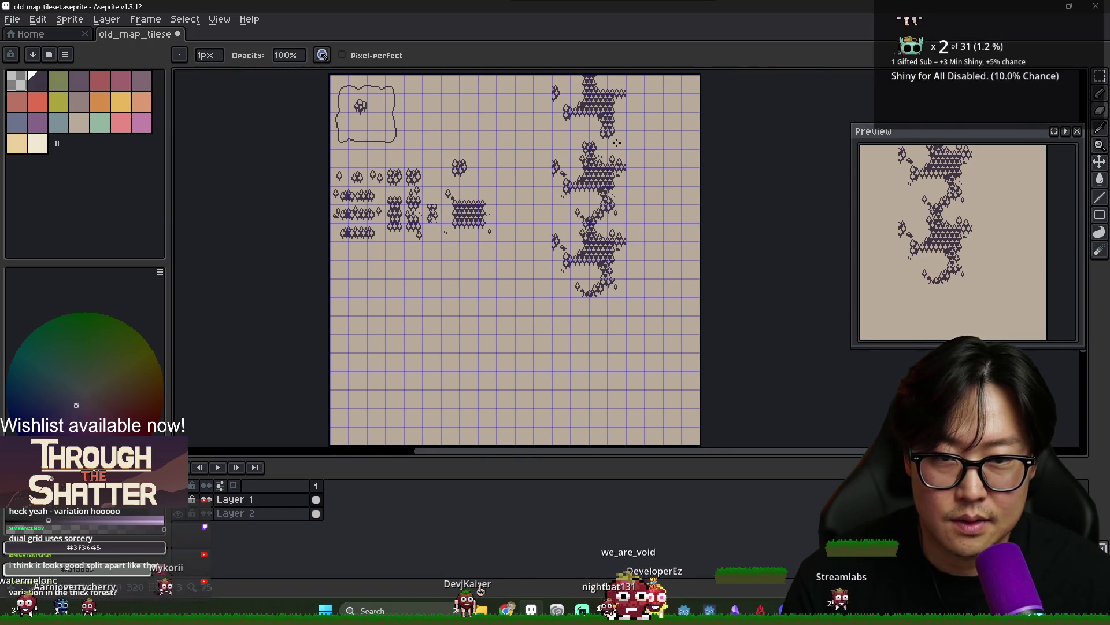
scroll(615, 292, up, 5)
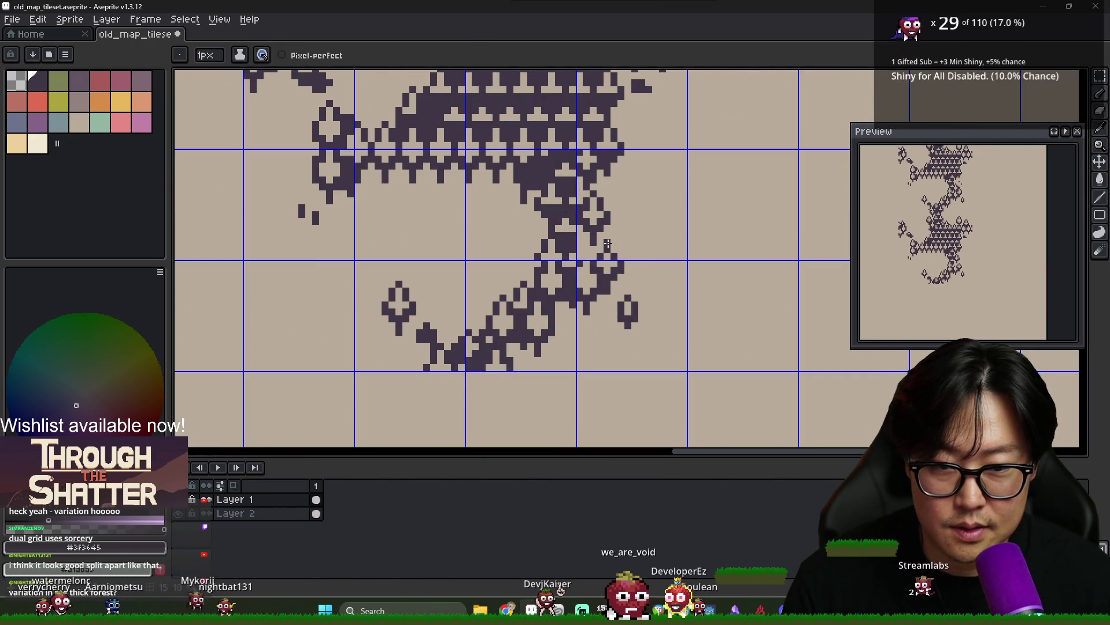
scroll(632, 271, down, 1)
scroll(616, 280, down, 1)
scroll(589, 249, up, 2)
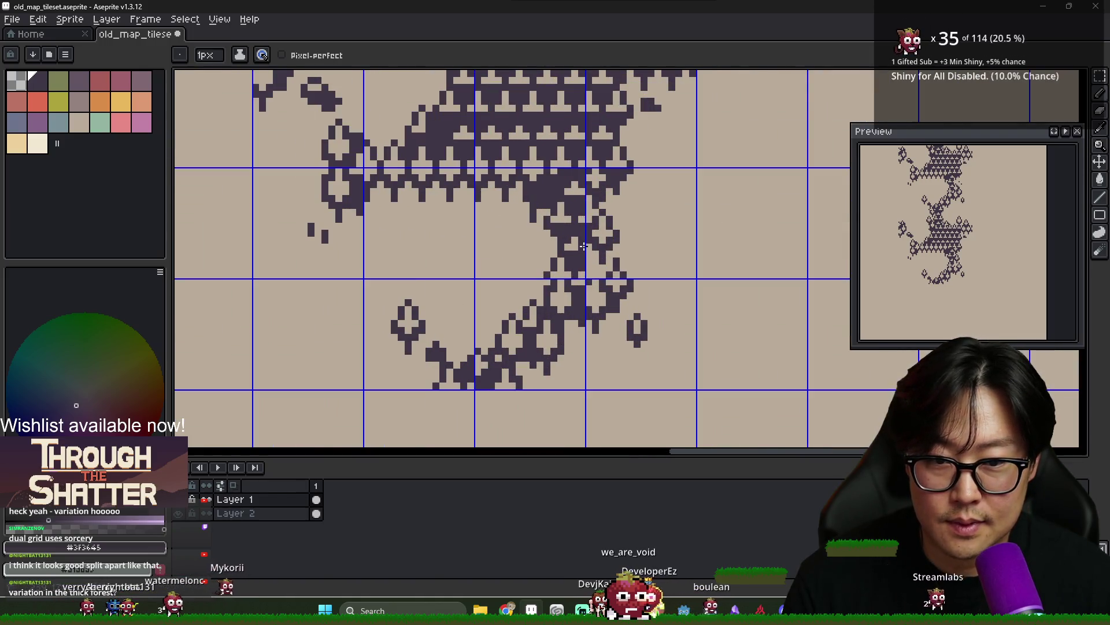
scroll(592, 298, down, 2)
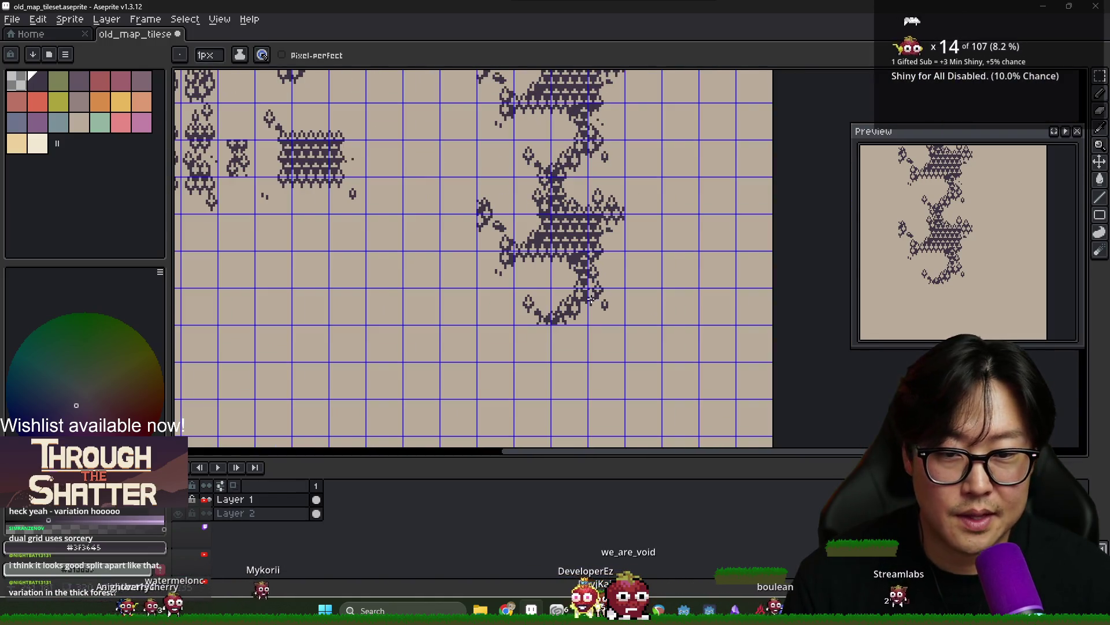
scroll(341, 214, down, 3)
scroll(500, 212, up, 4)
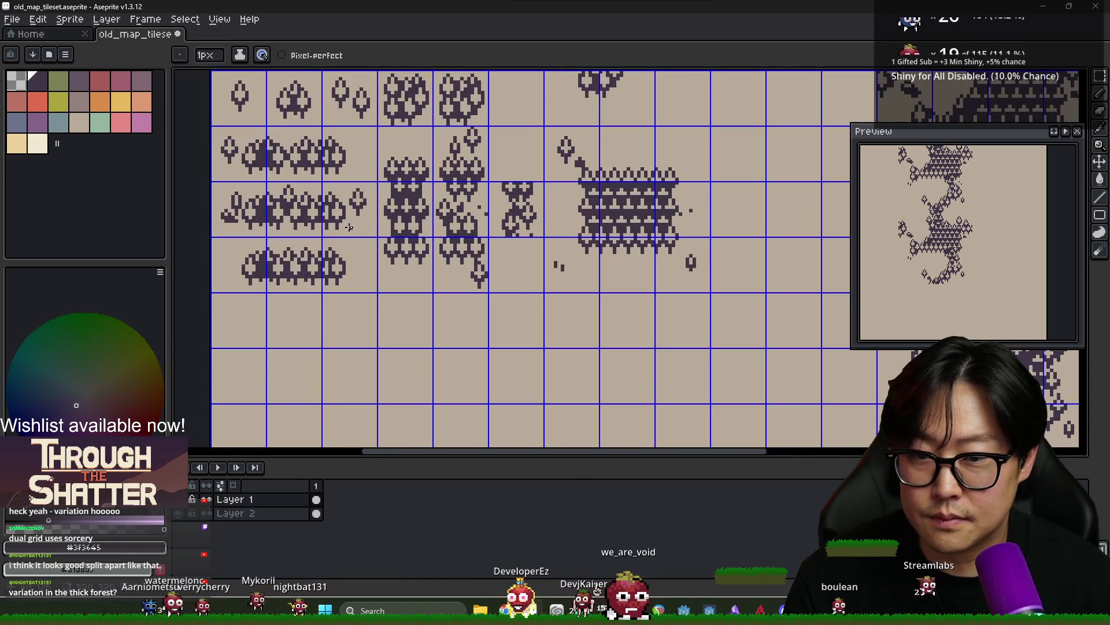
Copy a narrow 9x16 tree piece and commit it onto a cluster in the upper forest chain
key(m)
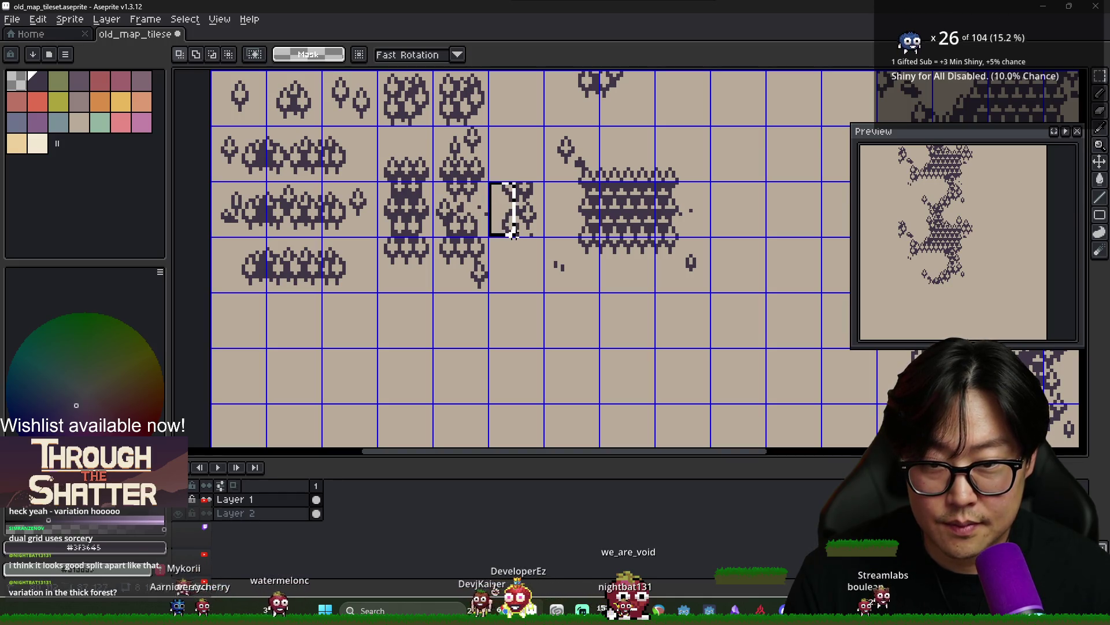
key(ctrl+t)
scroll(535, 253, down, 4)
scroll(539, 220, up, 4)
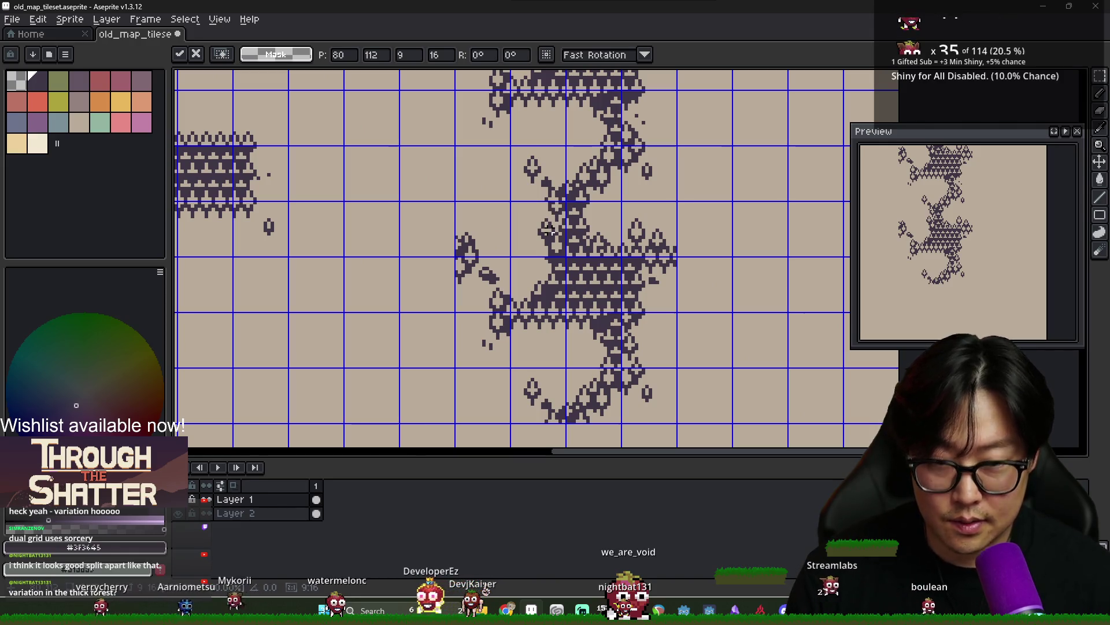
mouse_move(552, 230)
mouse_down()
mouse_move(633, 196)
mouse_move(541, 263)
mouse_move(591, 265)
mouse_up()
scroll(541, 263, up, 2)
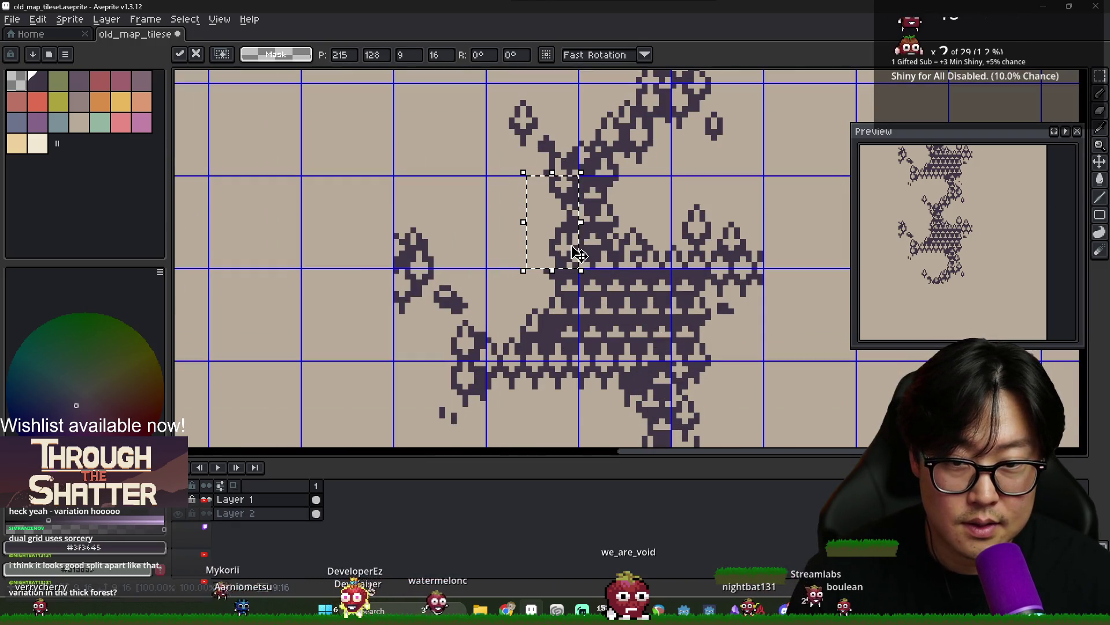
scroll(578, 254, up, 1)
key(ctrl+d)
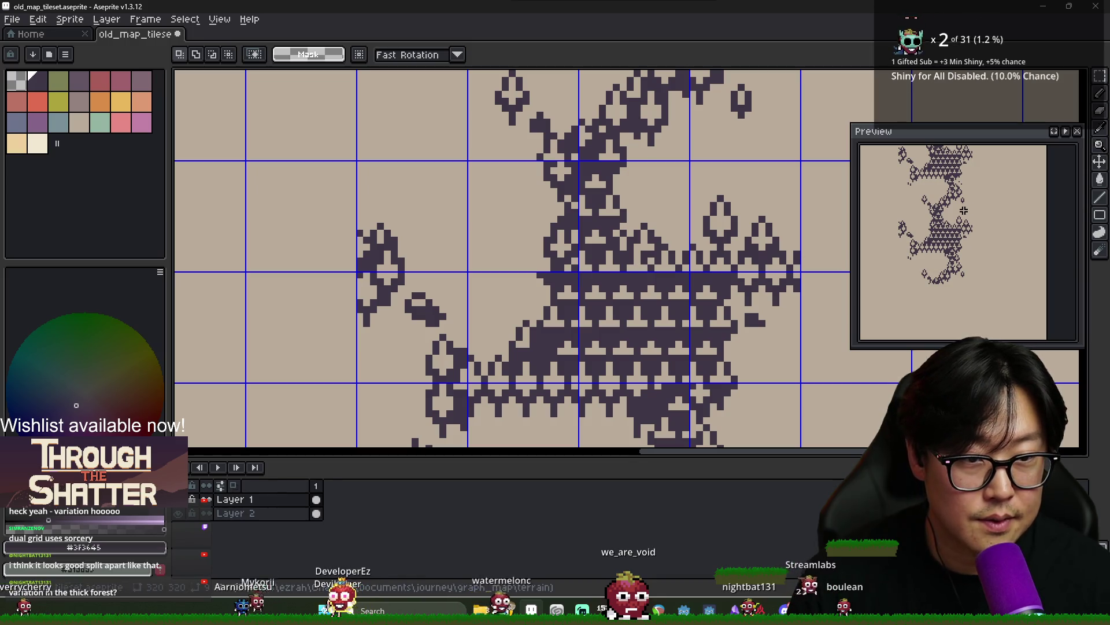
Sample the beige background, then return to dark purple on the Pencil for touch-ups
scroll(558, 182, up, 2)
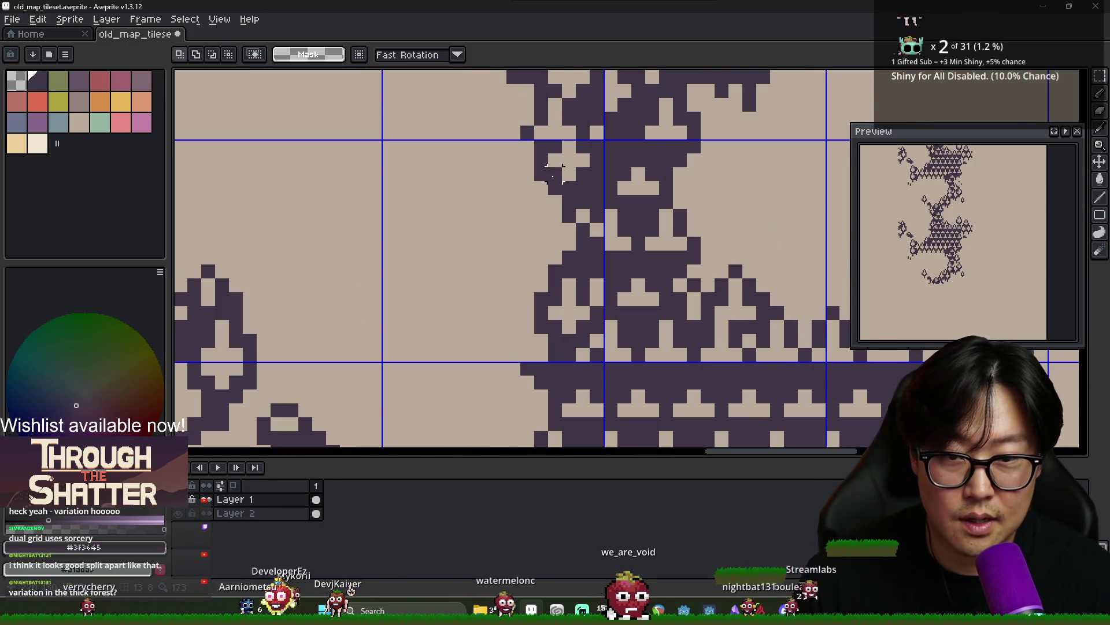
scroll(569, 162, down, 3)
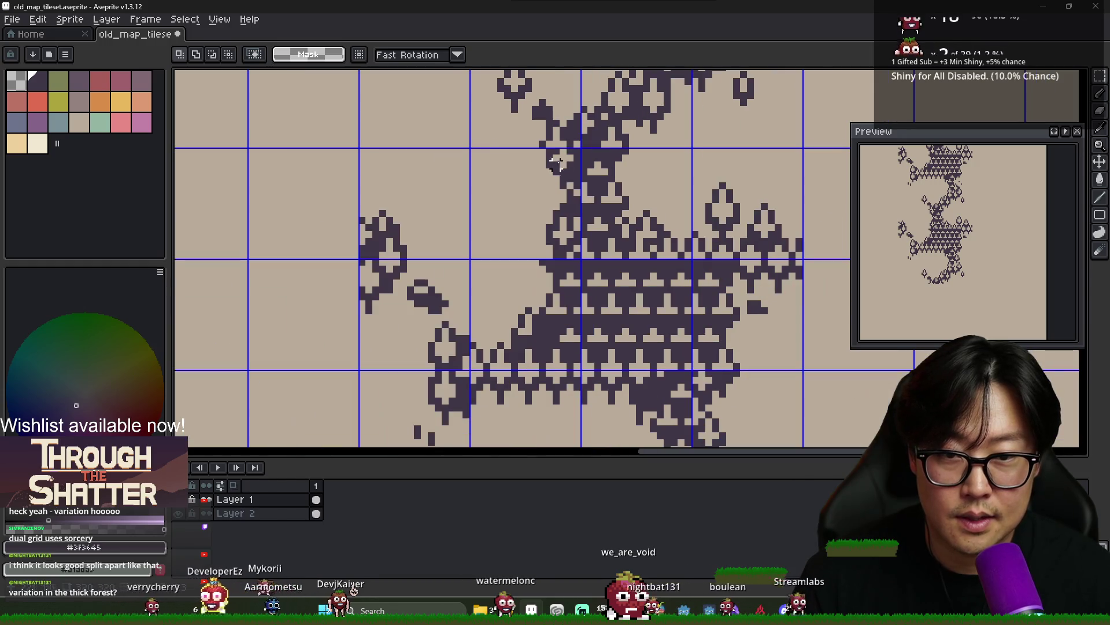
scroll(560, 165, up, 2)
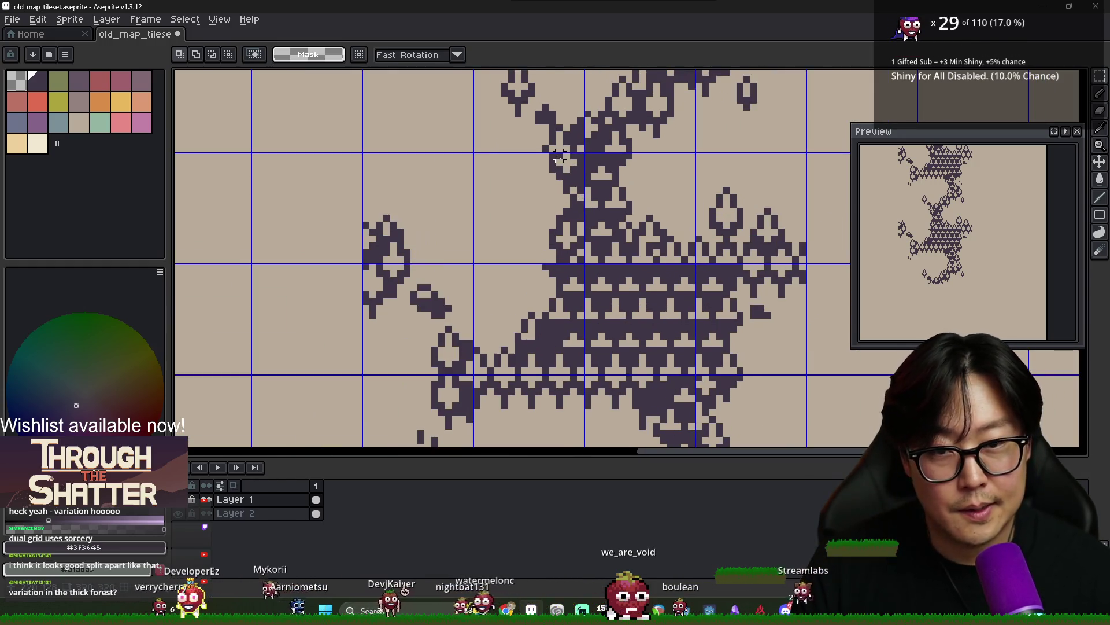
scroll(557, 153, down, 1)
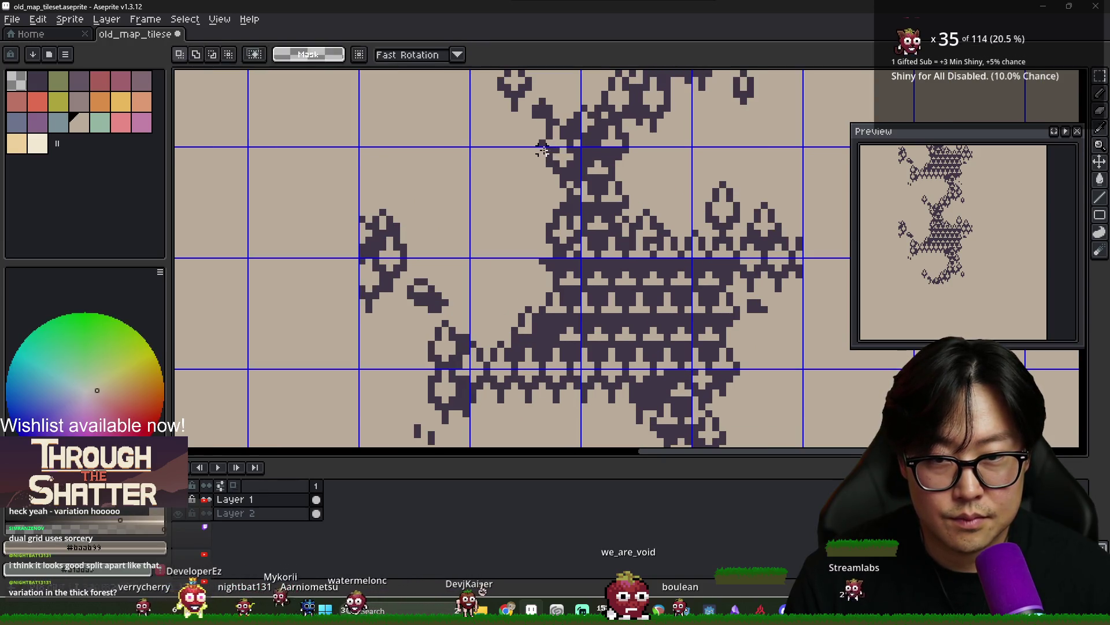
key(b)
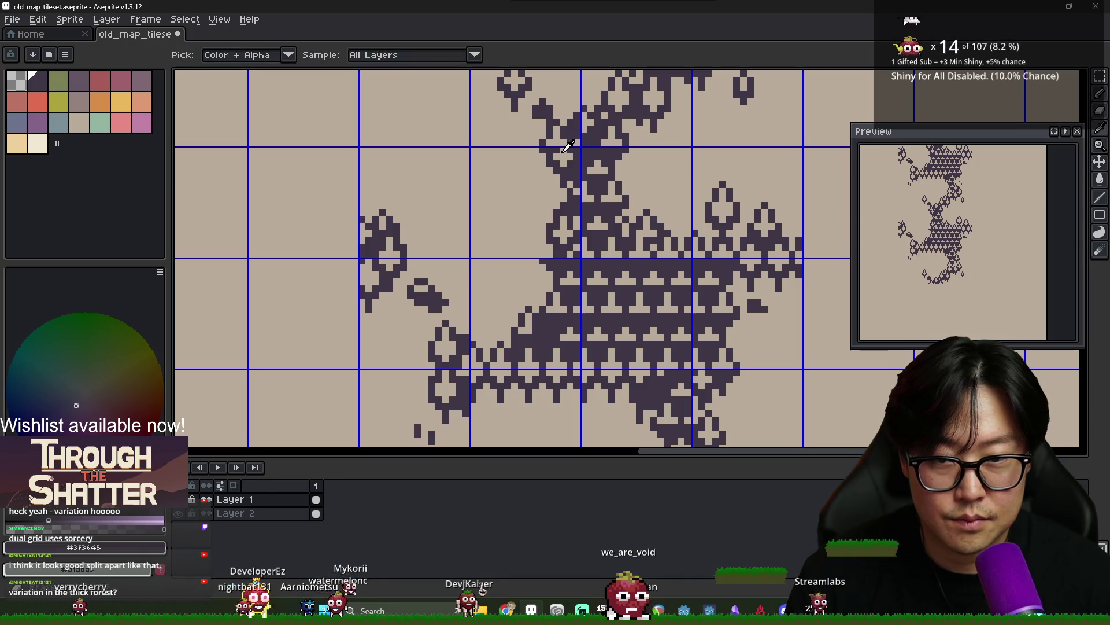
alt+click(556, 149)
key(e)
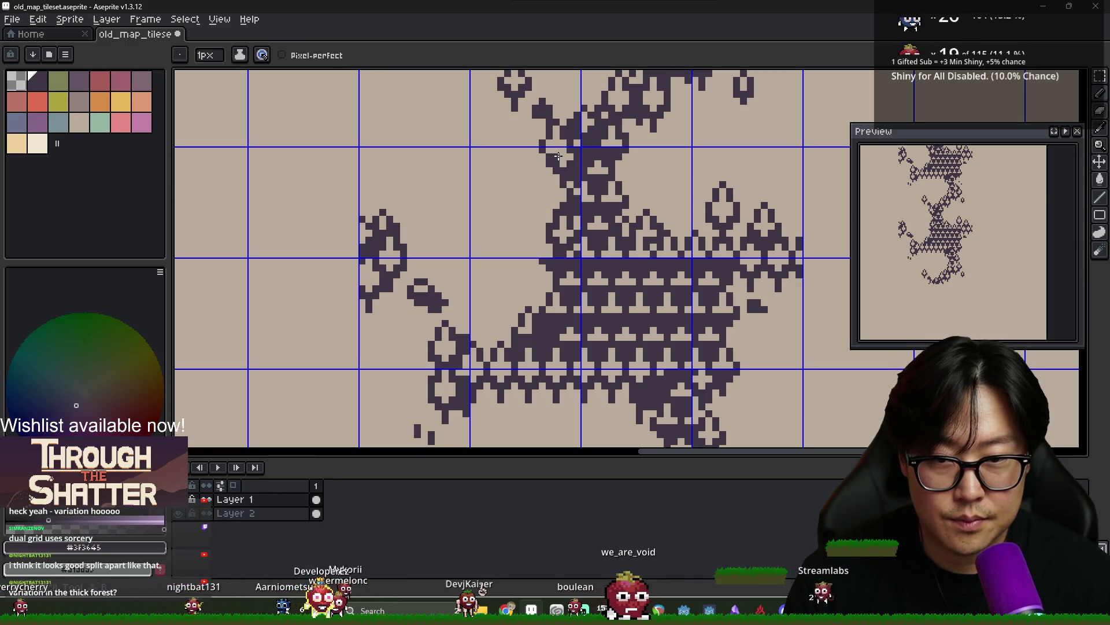
key(b)
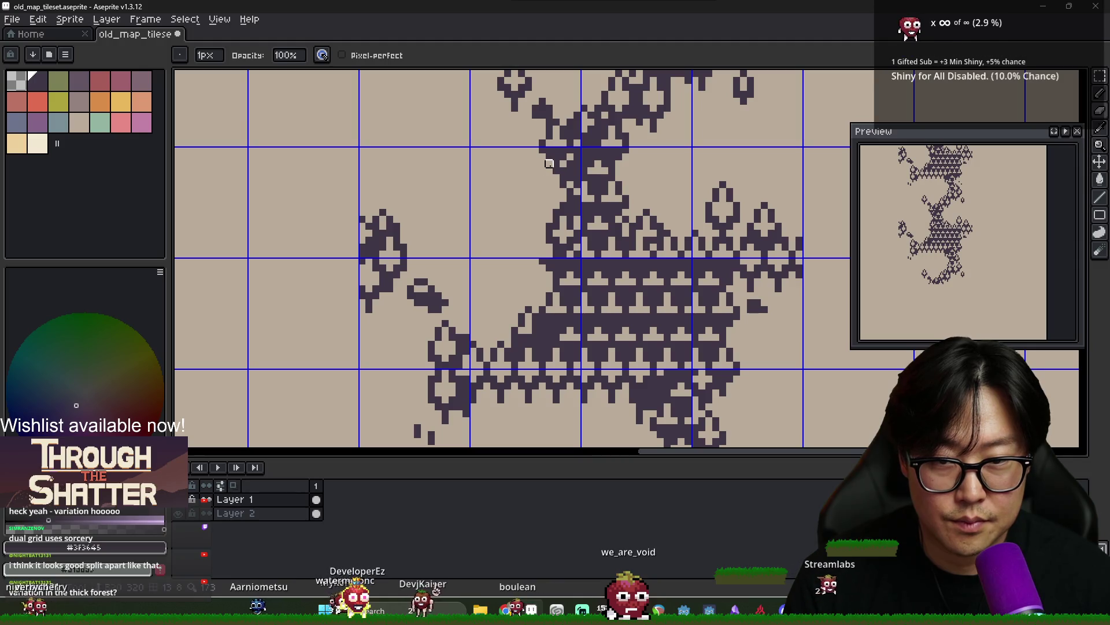
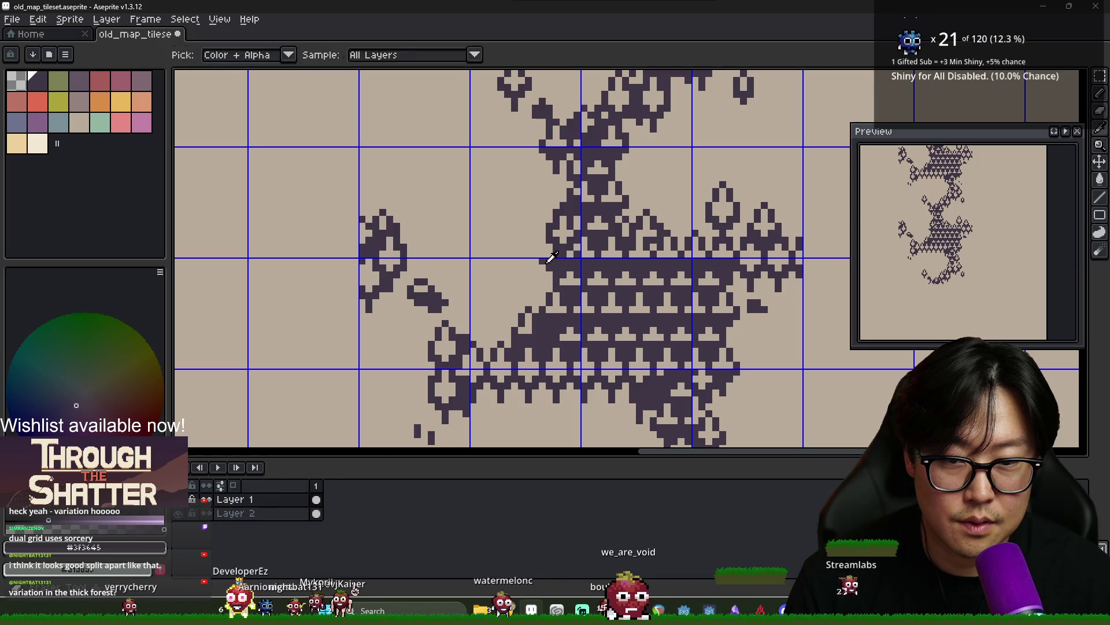
Toggle between the Eraser and Pencil tools while zooming in on the leaf art
key(e)
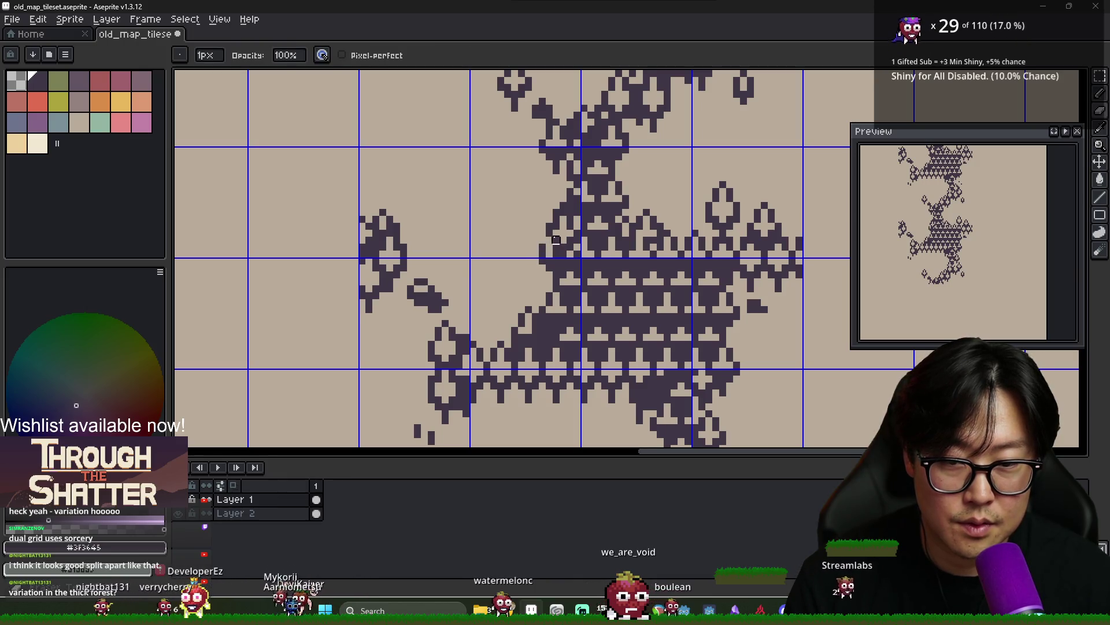
key(b)
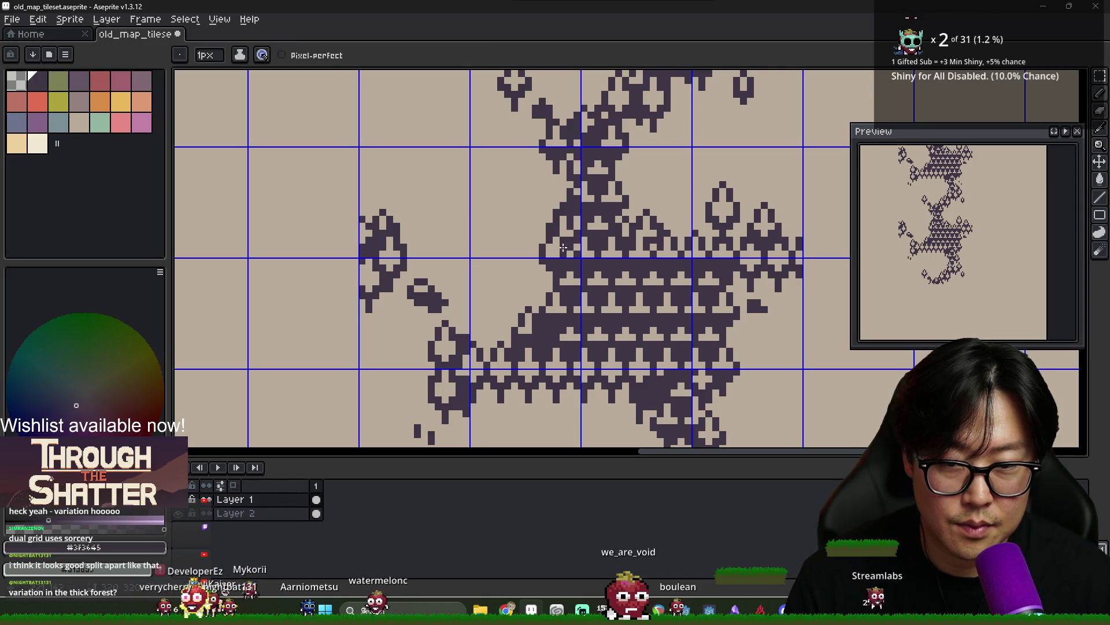
key(i)
key(b)
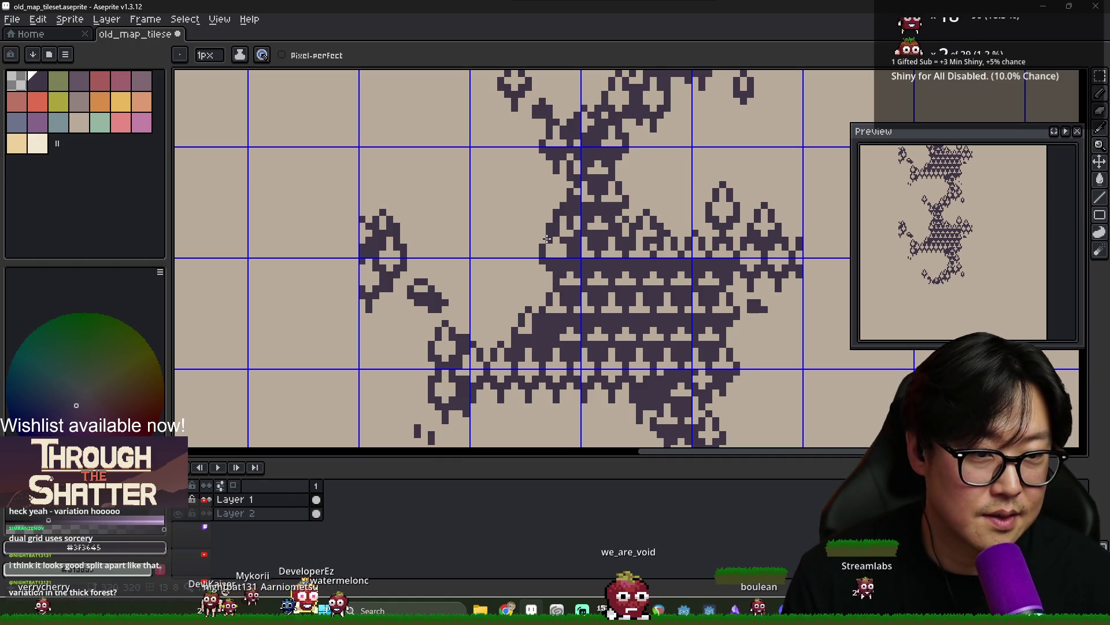
scroll(573, 219, down, 5)
scroll(606, 255, up, 1)
scroll(606, 255, down, 1)
scroll(584, 266, up, 1)
scroll(572, 279, down, 1)
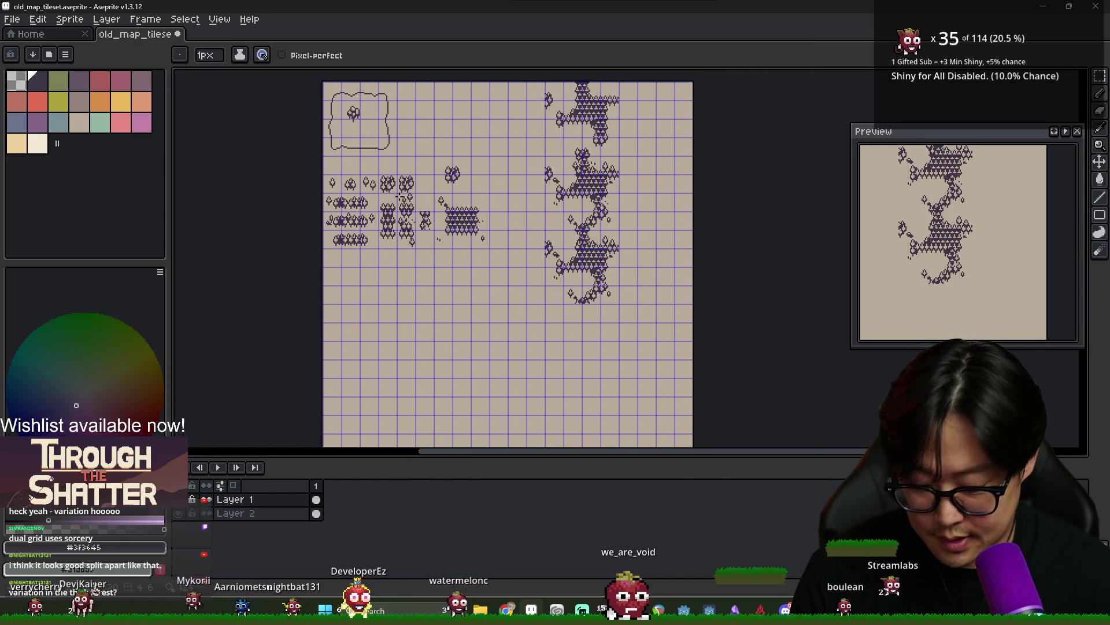
Move a 16×16 tile of leaf art right and down, then deselect it
key(m)
drag(357, 172, 381, 196)
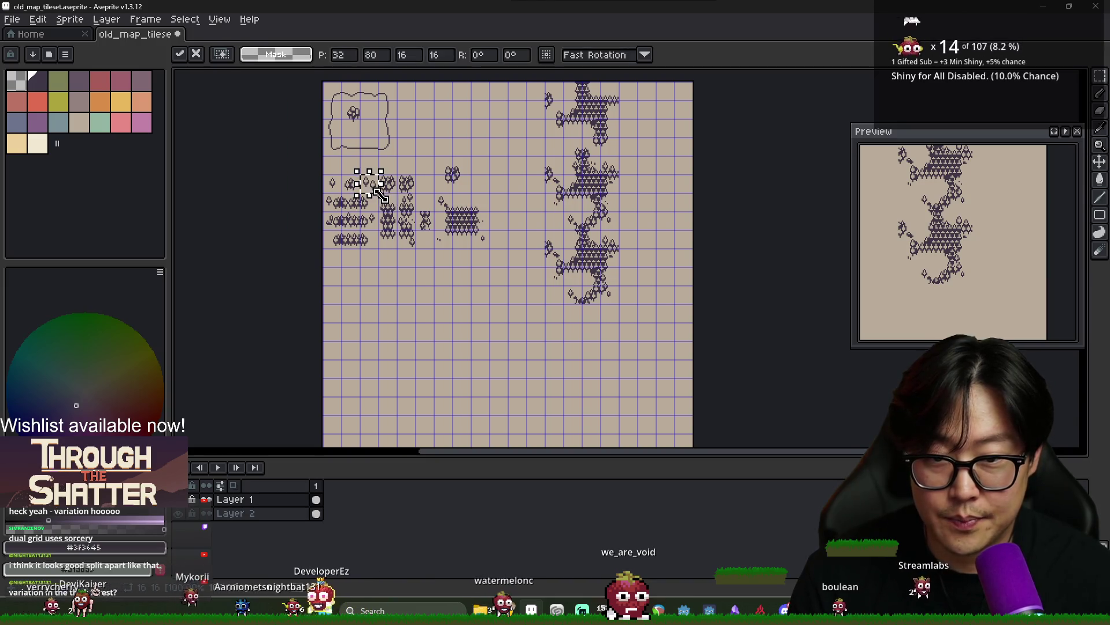
key(ctrl+d)
scroll(574, 242, up, 4)
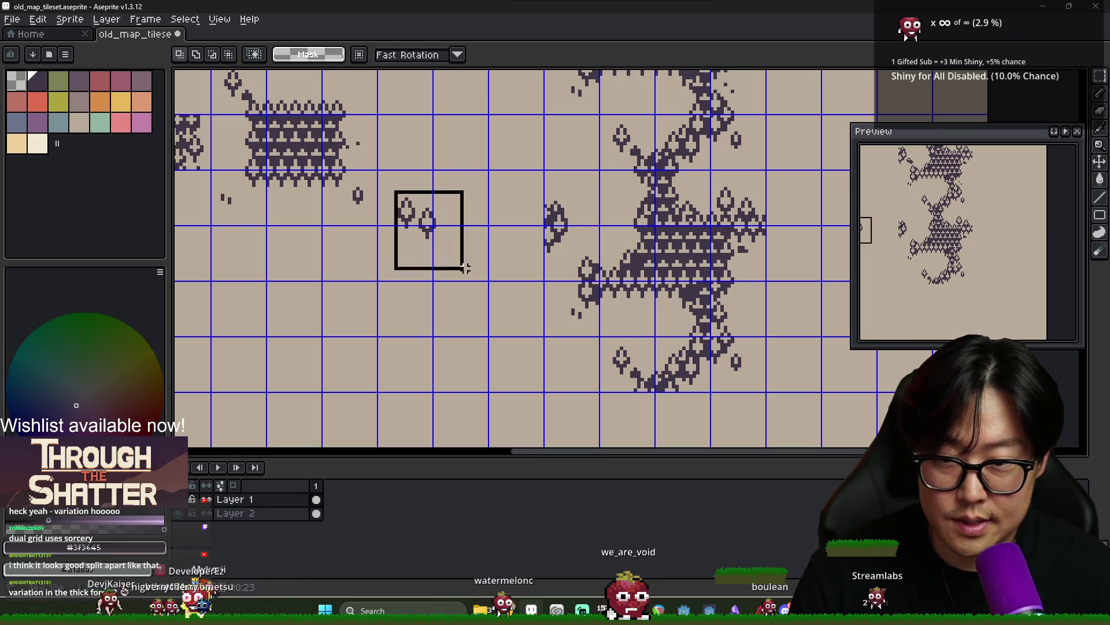
drag(426, 233, 585, 270)
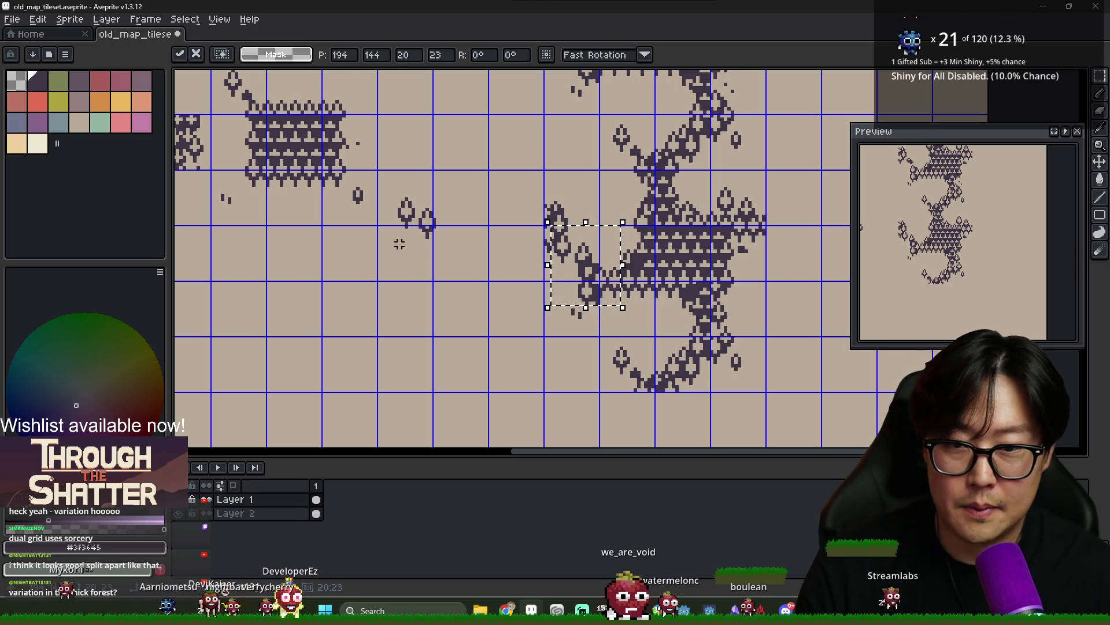
drag(396, 190, 451, 255)
click(476, 258)
Zoom and pan the sheet to bring the canopy column into view
scroll(475, 258, down, 4)
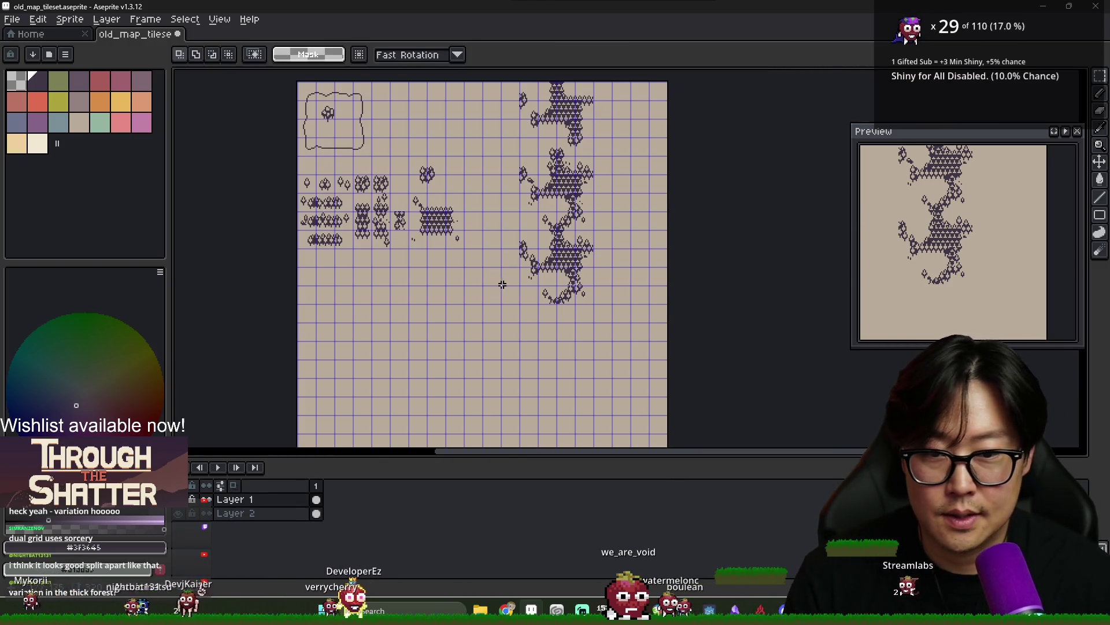
scroll(528, 273, up, 2)
scroll(342, 205, down, 2)
scroll(451, 226, up, 2)
scroll(450, 226, down, 2)
scroll(450, 226, up, 2)
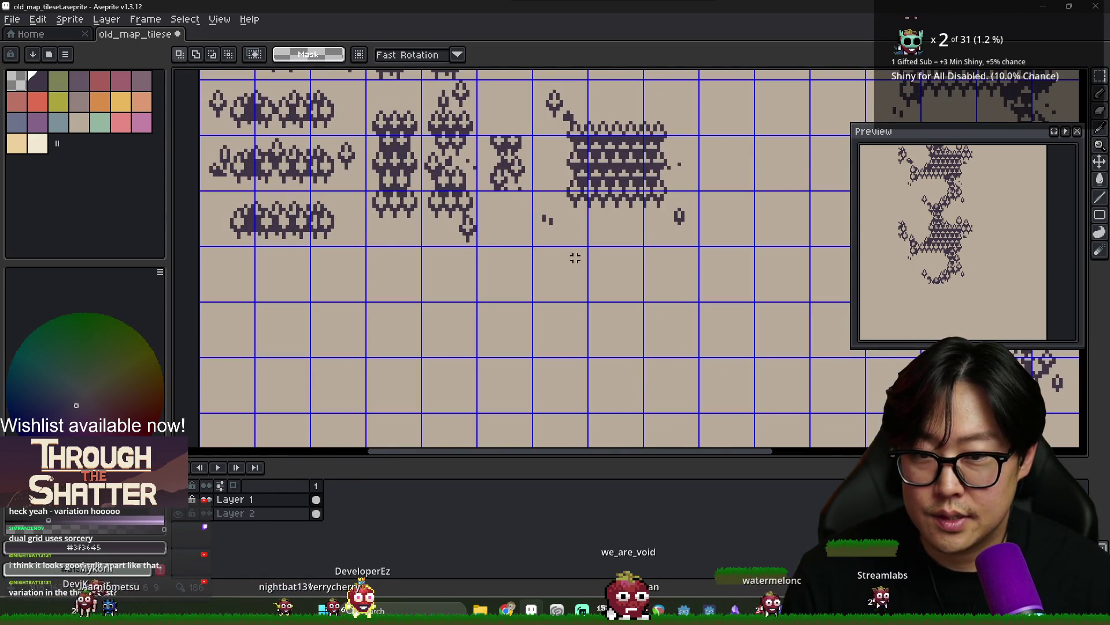
scroll(571, 258, down, 3)
scroll(498, 261, up, 1)
scroll(480, 249, up, 1)
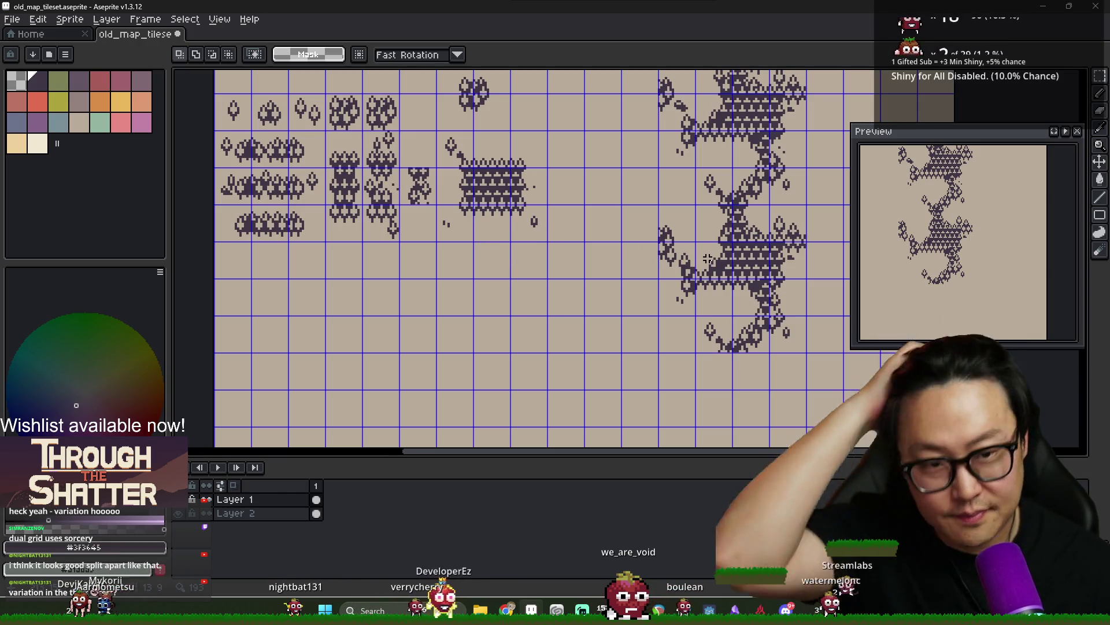
scroll(732, 261, down, 2)
drag(731, 261, 661, 273)
drag(948, 271, 960, 324)
scroll(644, 238, down, 1)
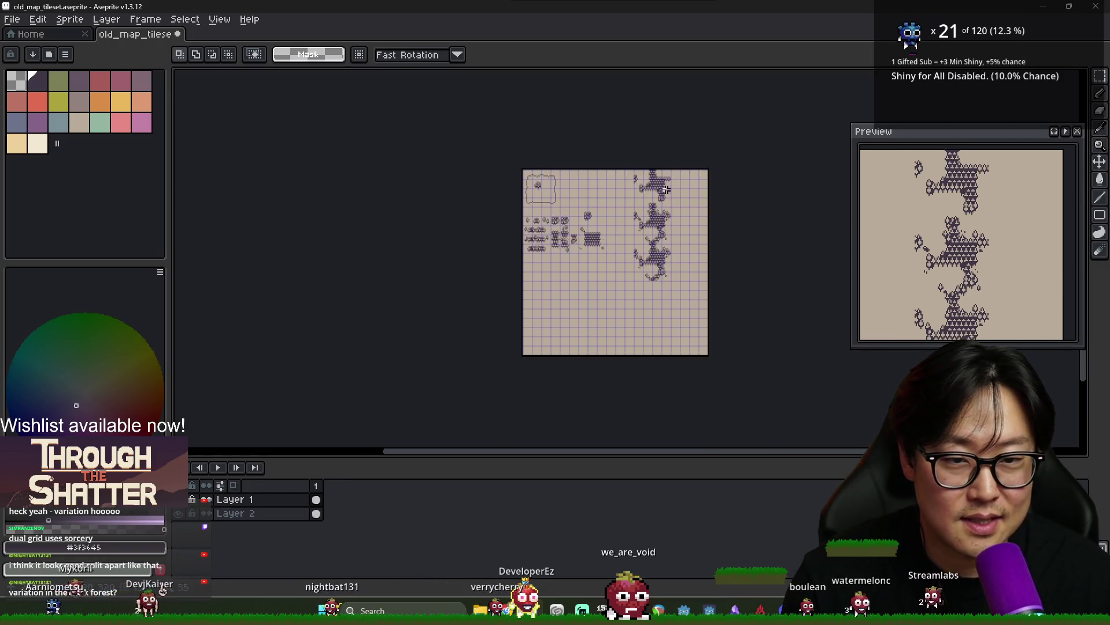
Paste the 64×192 canopy piece at the top-left, nudge it up one pixel and commit
scroll(664, 220, up, 1)
key(ctrl+v)
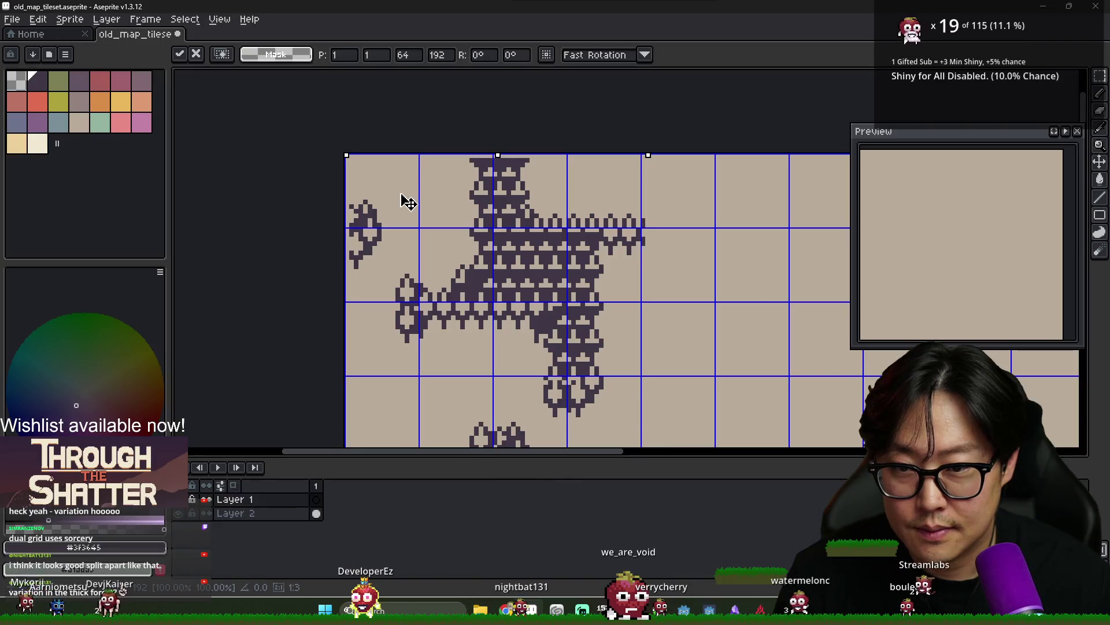
key(Up)
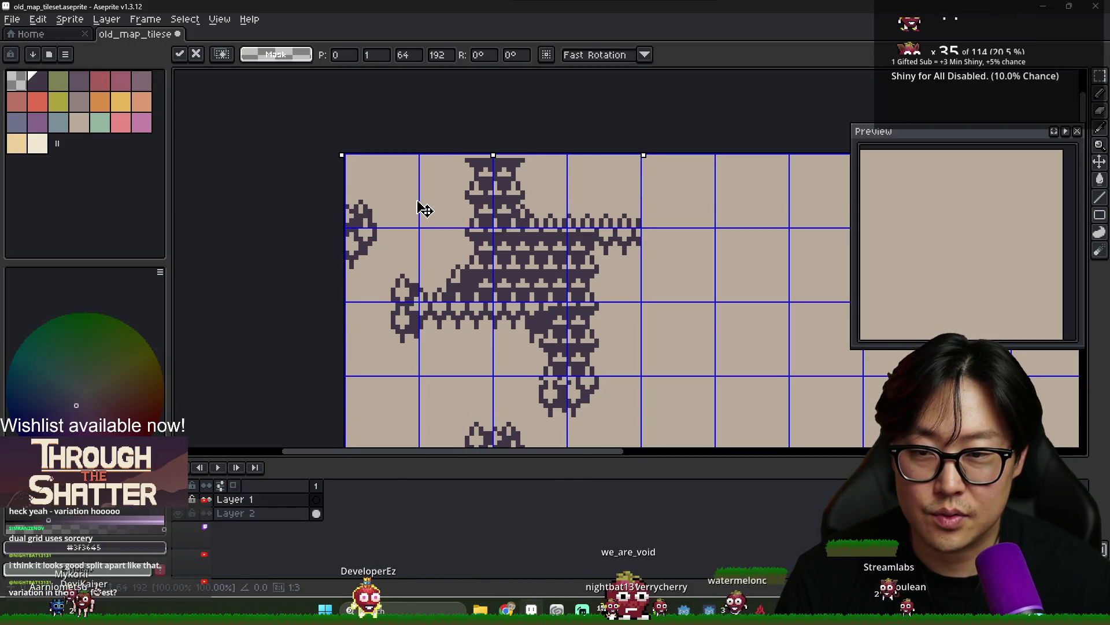
key(Return)
scroll(542, 218, down, 5)
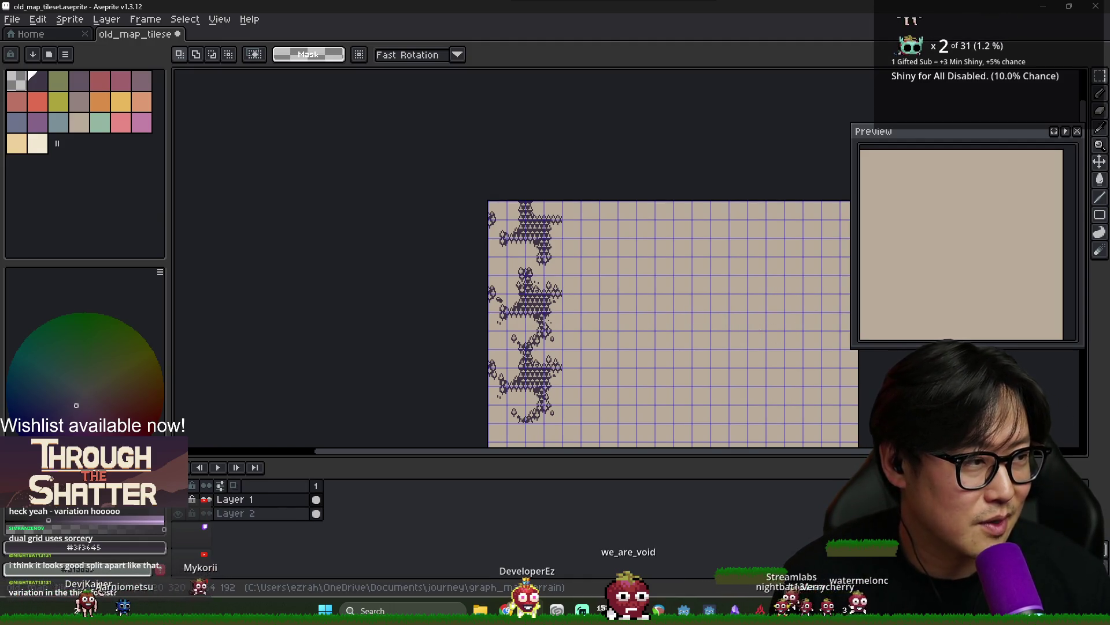
drag(585, 289, 470, 199)
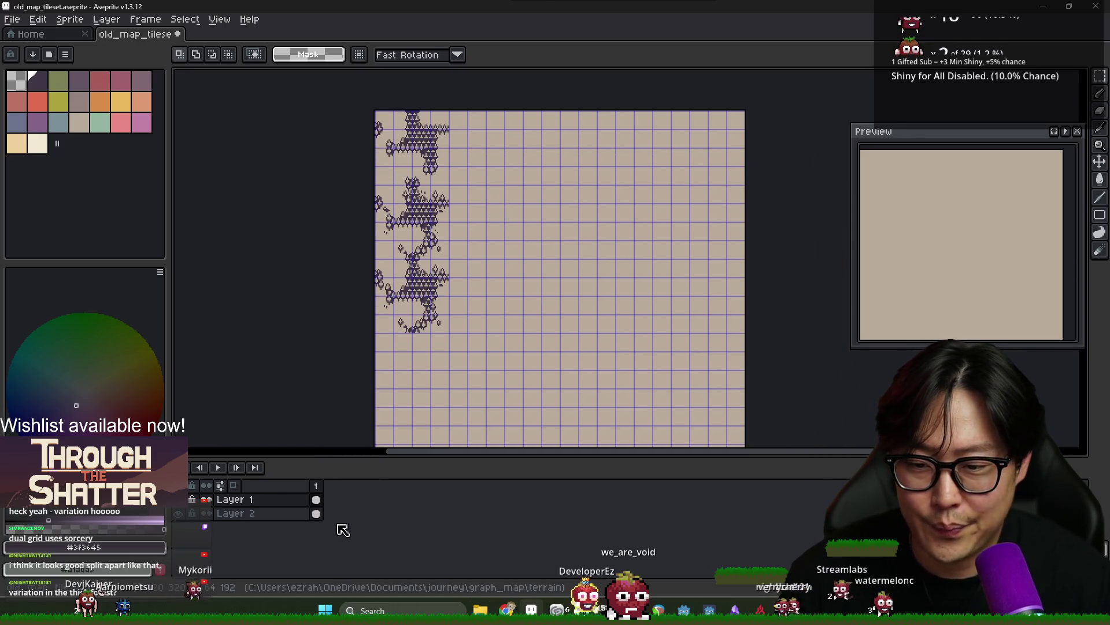
scroll(446, 344, up, 5)
Magic-wand select the art's colour and hide the beige background layer
key(w)
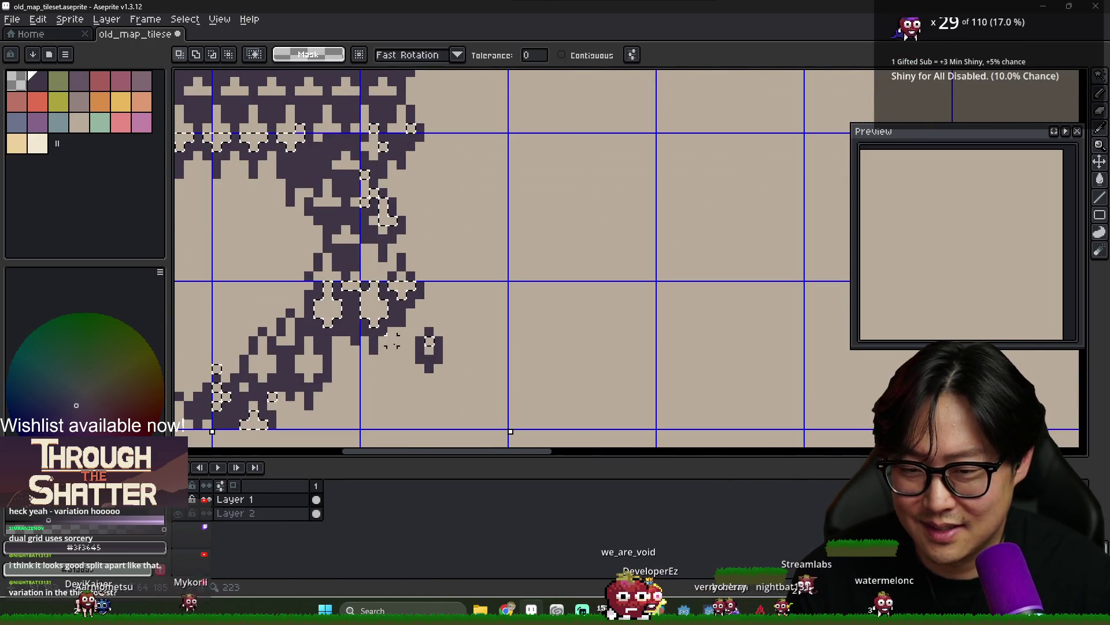
click(312, 100)
scroll(295, 116, down, 3)
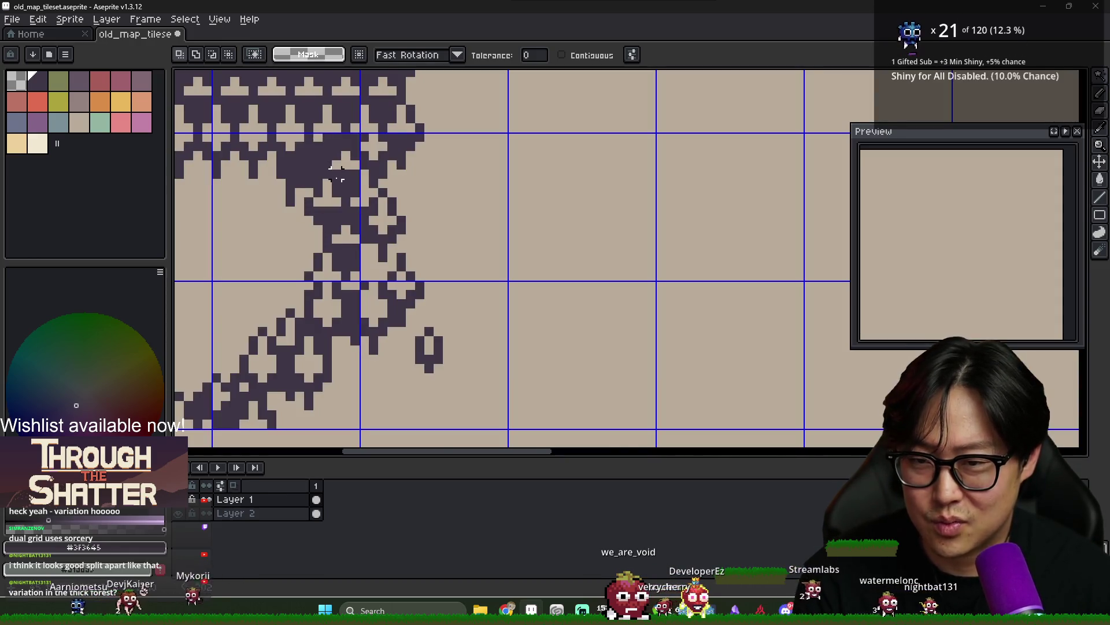
scroll(404, 185, down, 1)
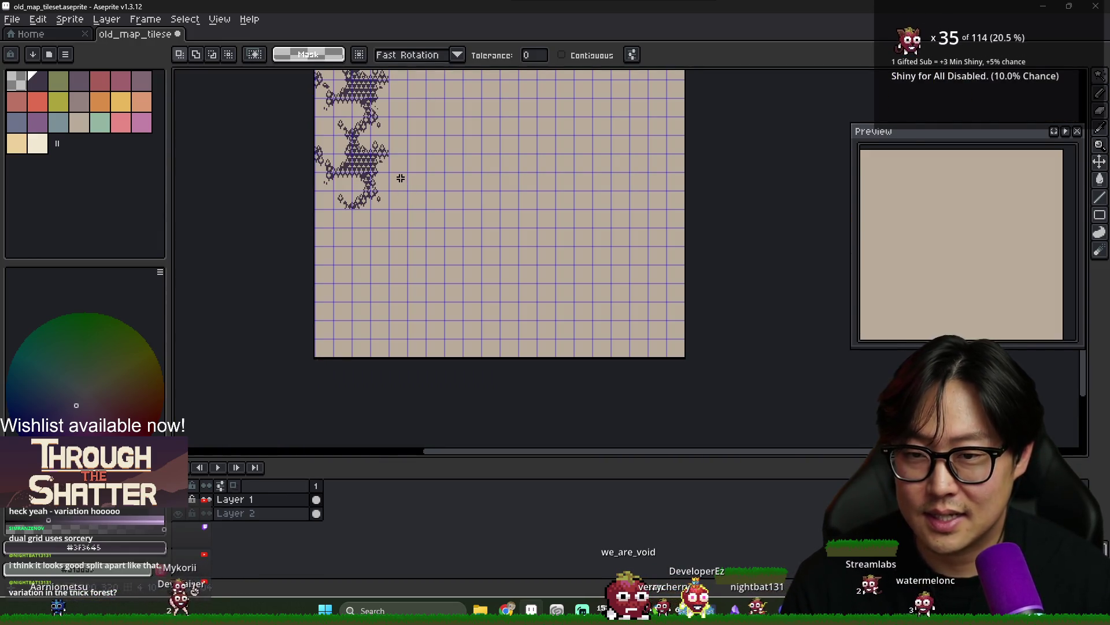
click(206, 513)
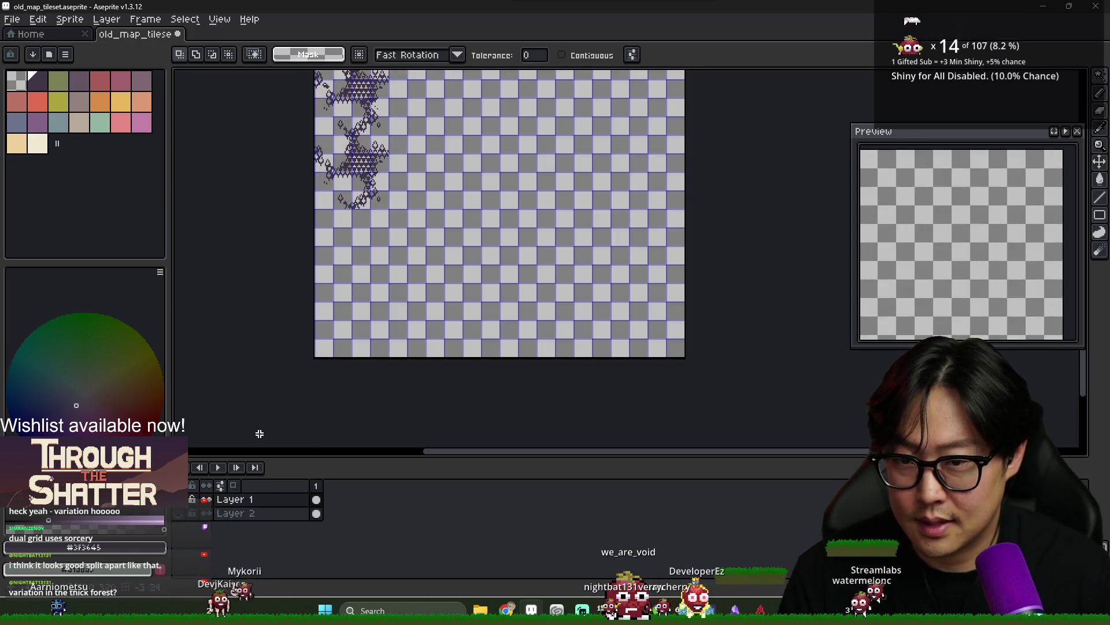
scroll(413, 272, up, 2)
scroll(412, 272, down, 2)
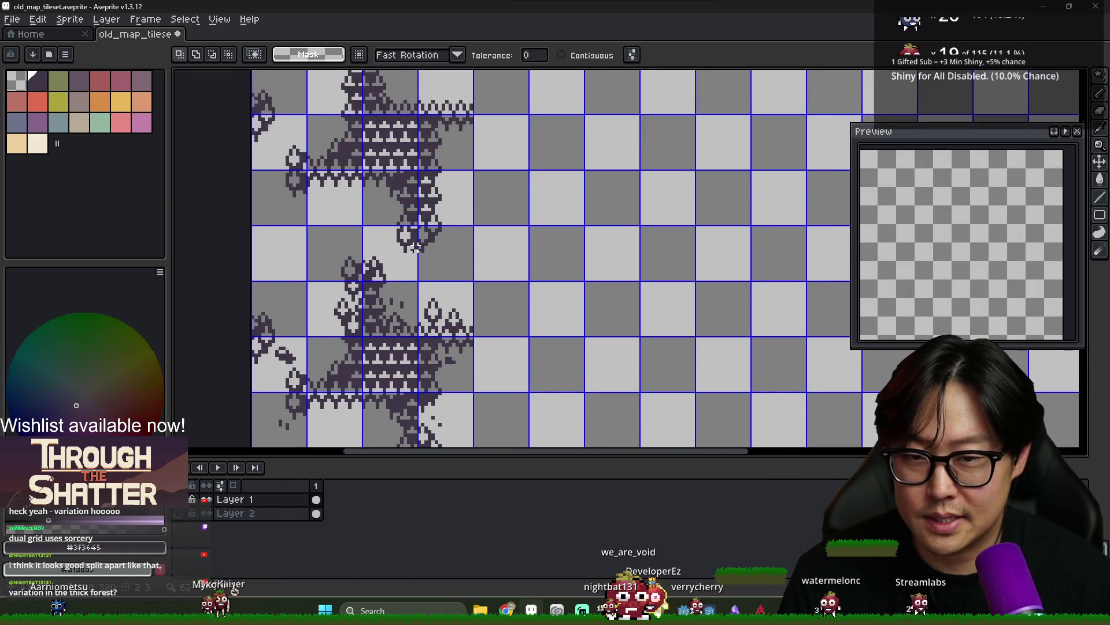
Save the tileset and turn the beige background layer back on
key(ctrl+s)
scroll(439, 280, down, 2)
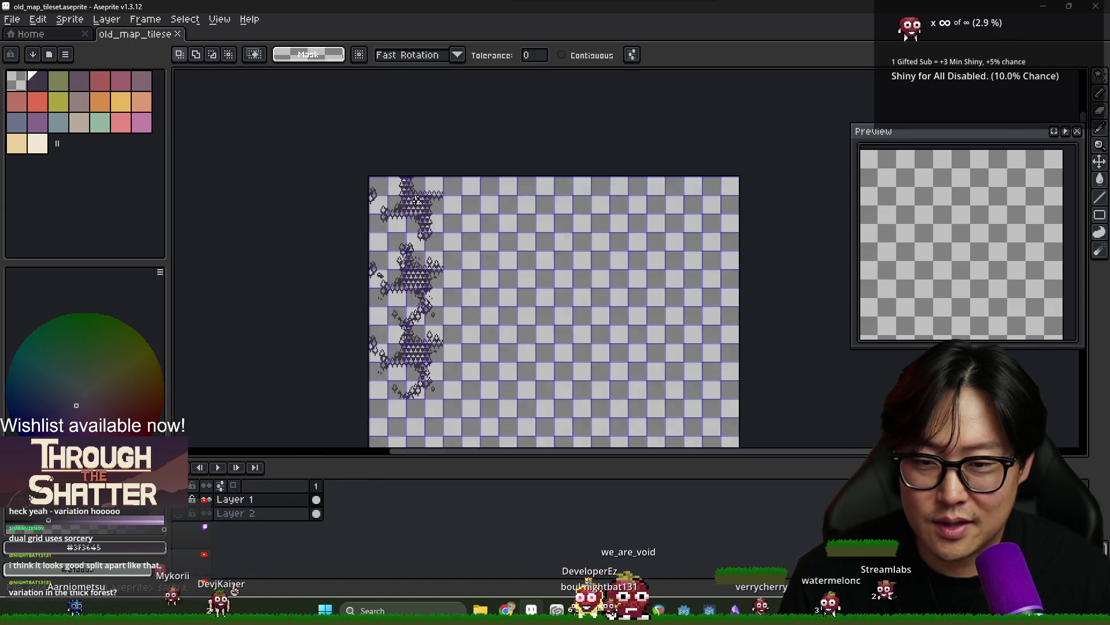
scroll(401, 251, up, 2)
scroll(401, 252, down, 2)
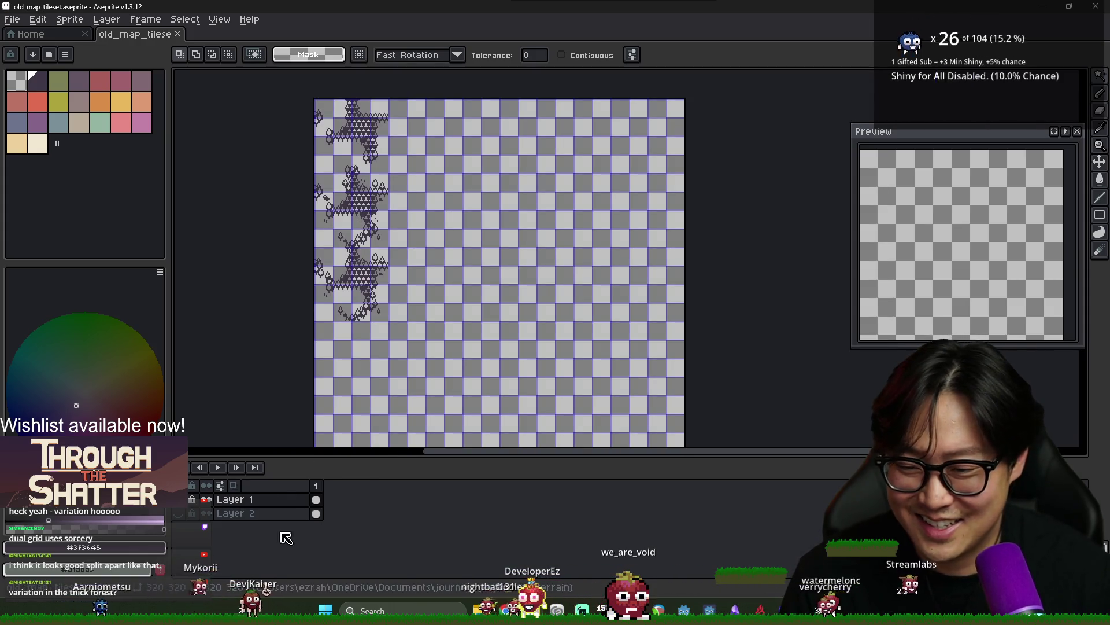
click(179, 513)
Move two canopy tiles right and up into the top row beside the first
key(m)
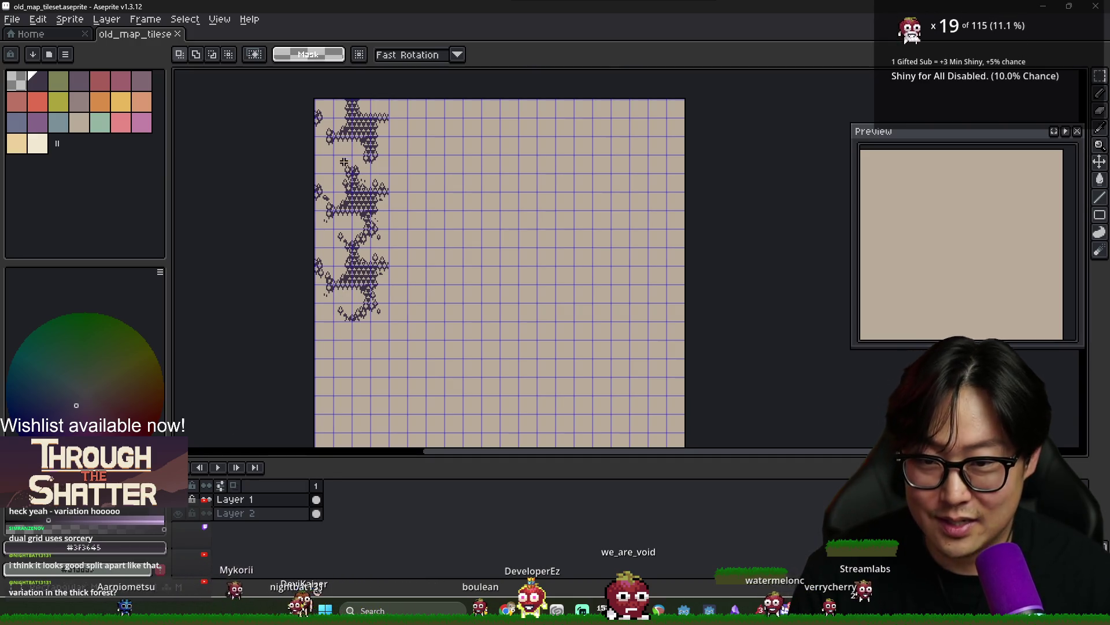
click(325, 187)
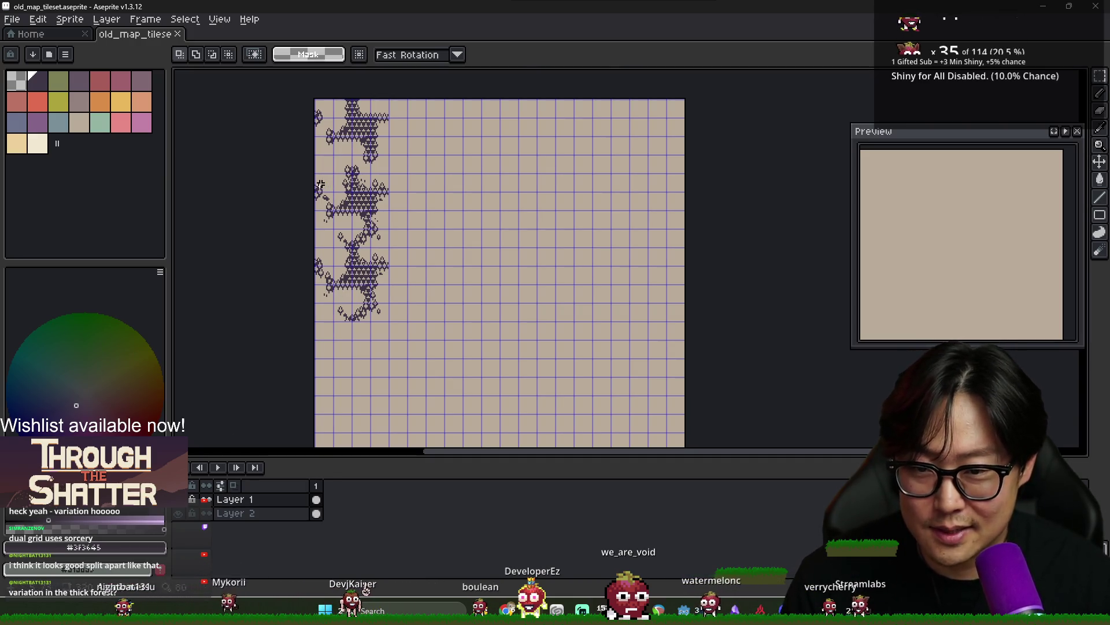
key(Right)
key(Right)
key(Right)
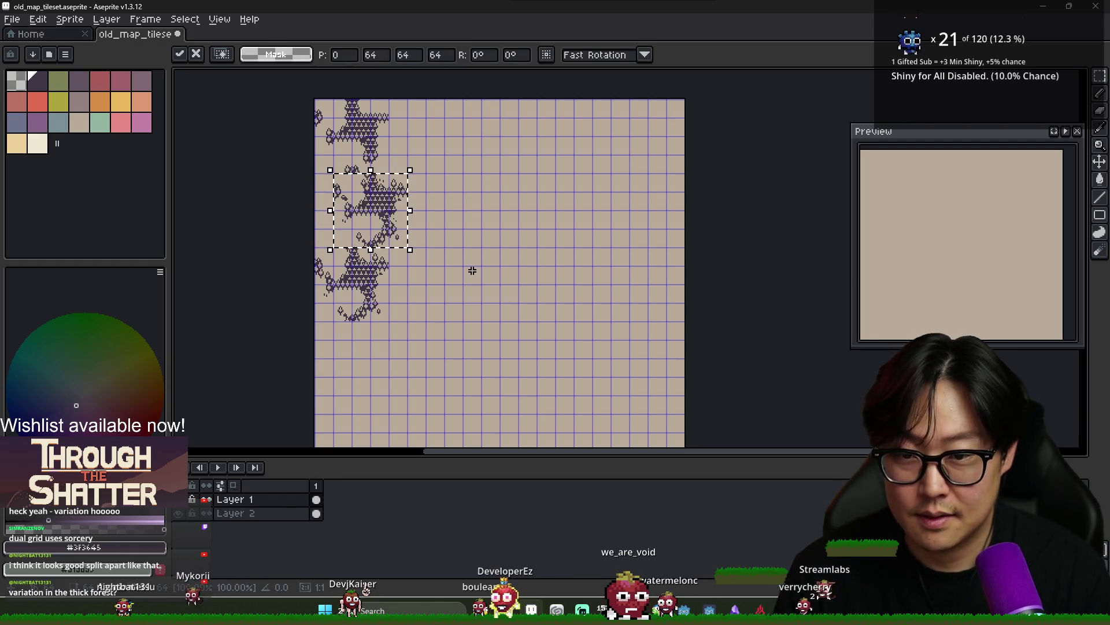
key(Up)
key(Up)
key(Up)
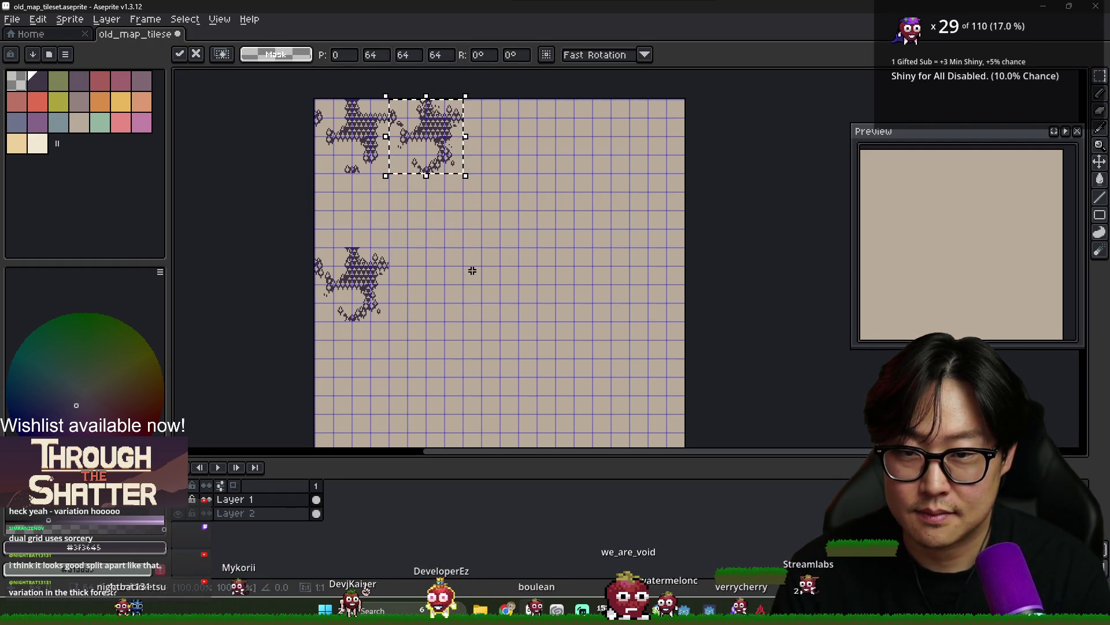
key(Return)
drag(314, 246, 389, 320)
key(Right)
key(Right)
key(Right)
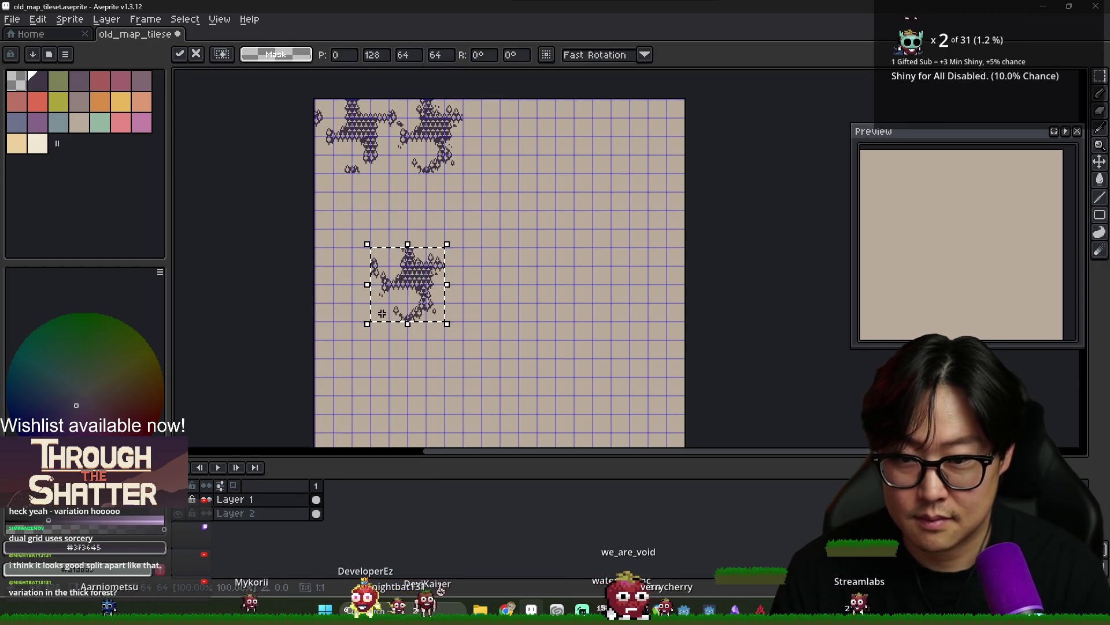
key(Up)
key(Up)
key(Up)
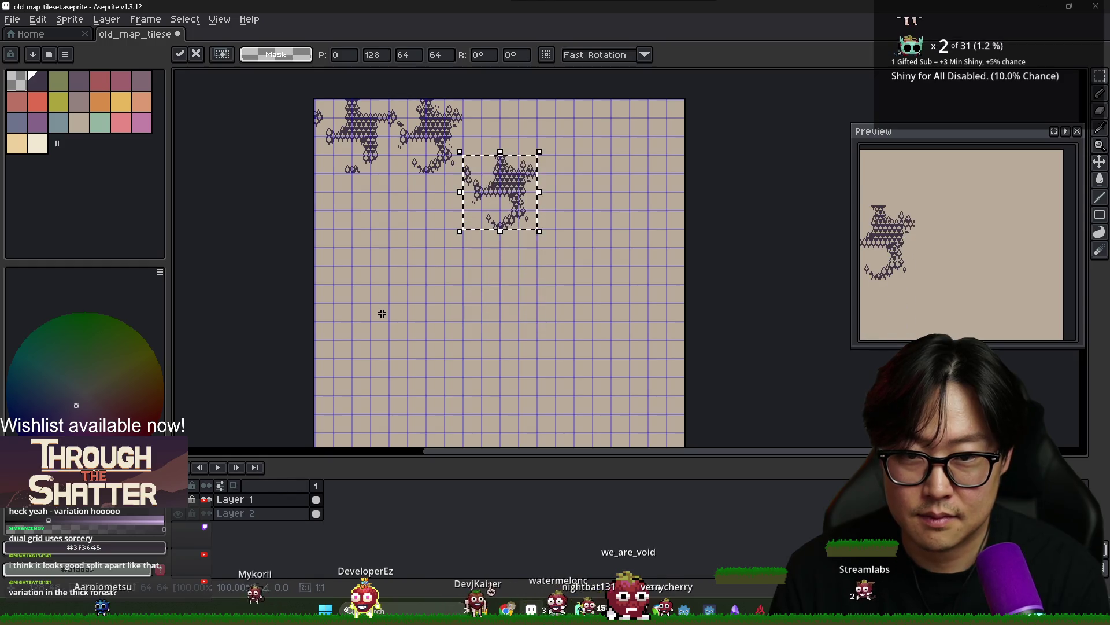
key(ctrl+d)
scroll(545, 278, down, 1)
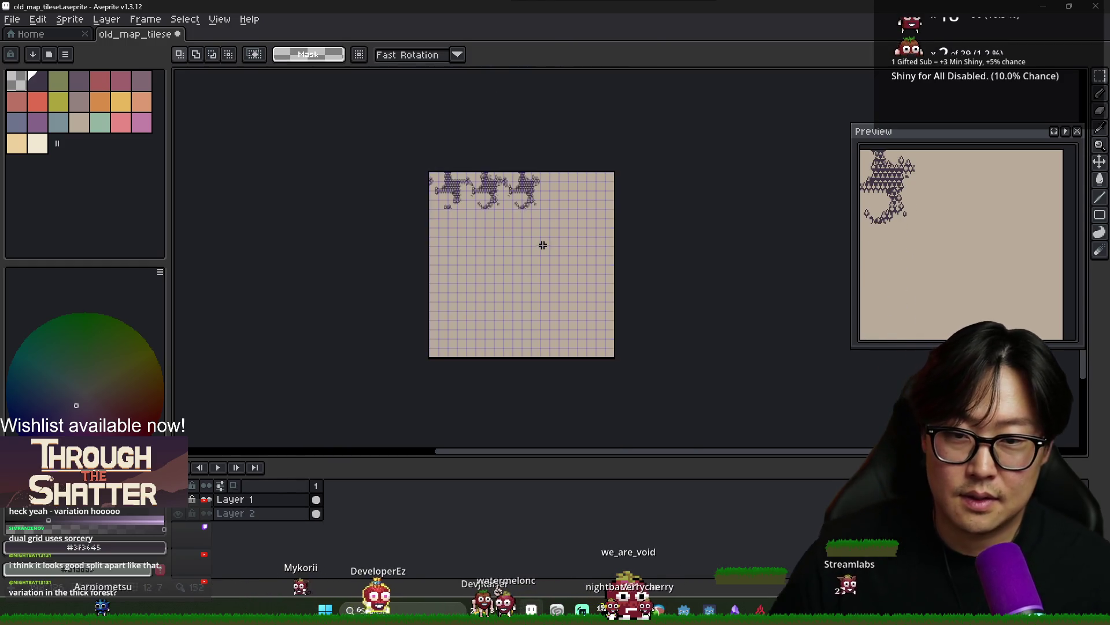
scroll(505, 198, up, 1)
Paste a 16×16 piece of canopy drips beneath the first tile, nudged right
click(364, 168)
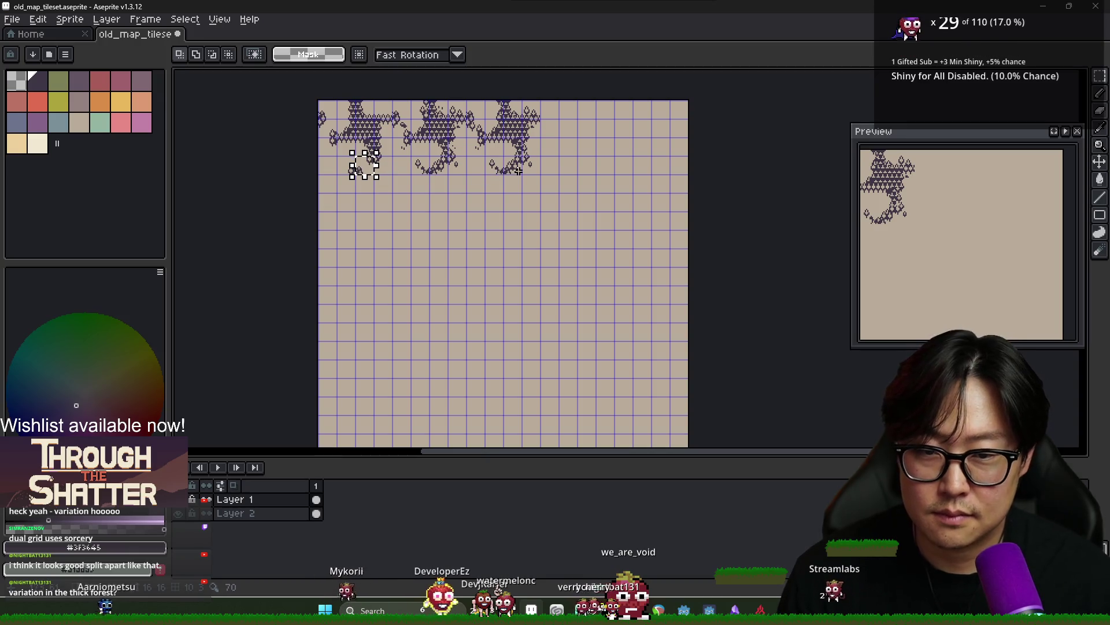
drag(504, 168, 515, 171)
key(ctrl+v)
key(Right)
key(Right)
key(Right)
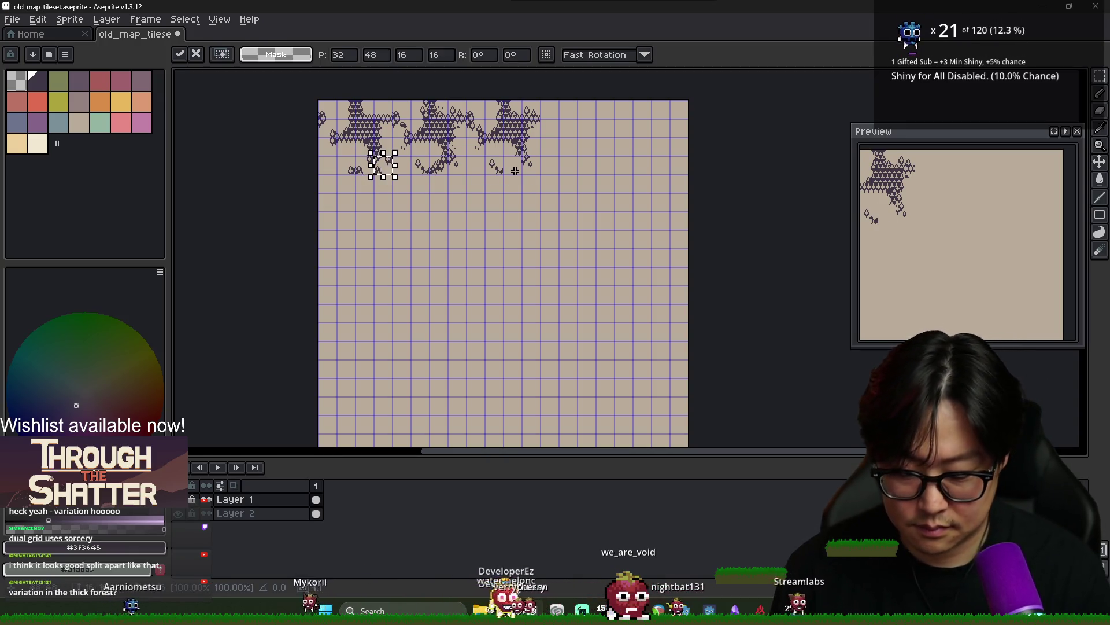
key(Return)
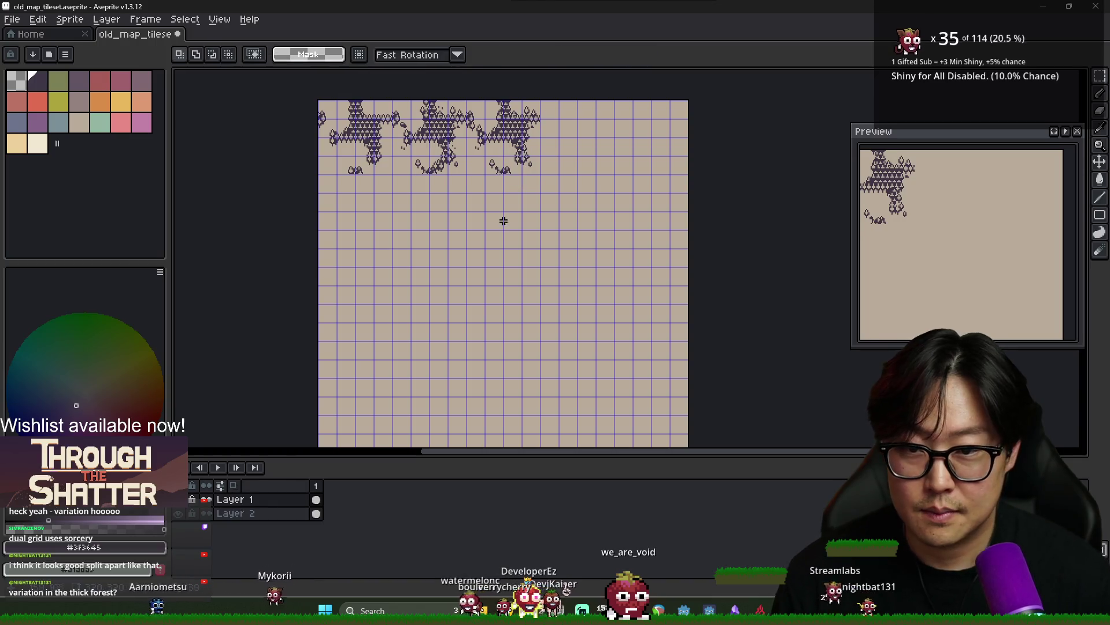
scroll(509, 184, up, 3)
scroll(500, 187, up, 1)
scroll(497, 188, down, 1)
Pick the canopy's dark colour and start fixing stray pixels on the tile edges
key(b)
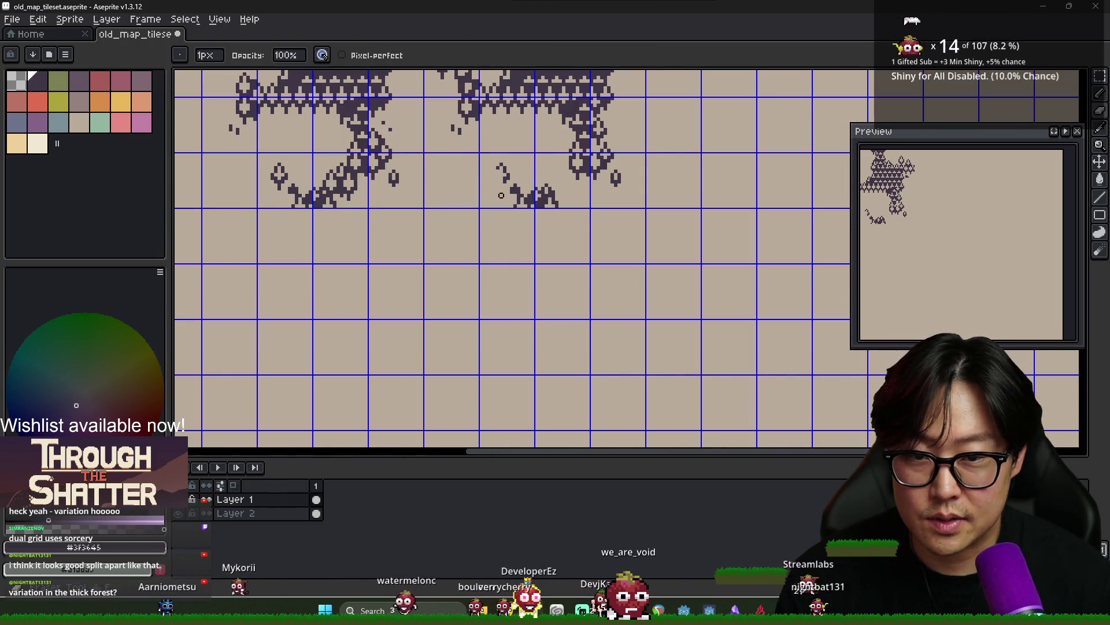
alt+click(512, 192)
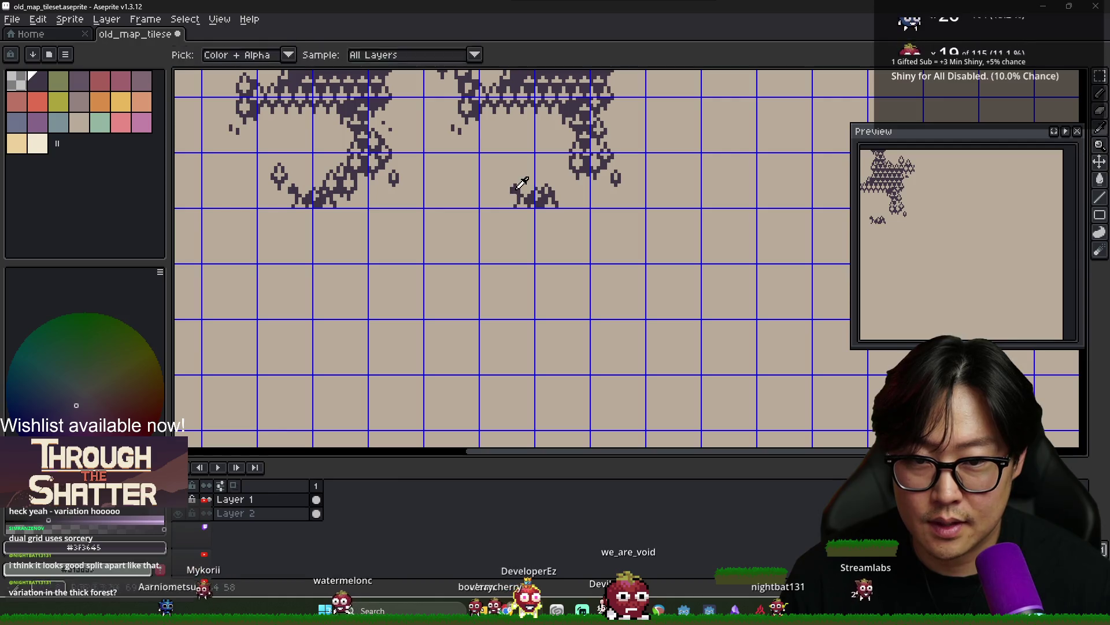
key(e)
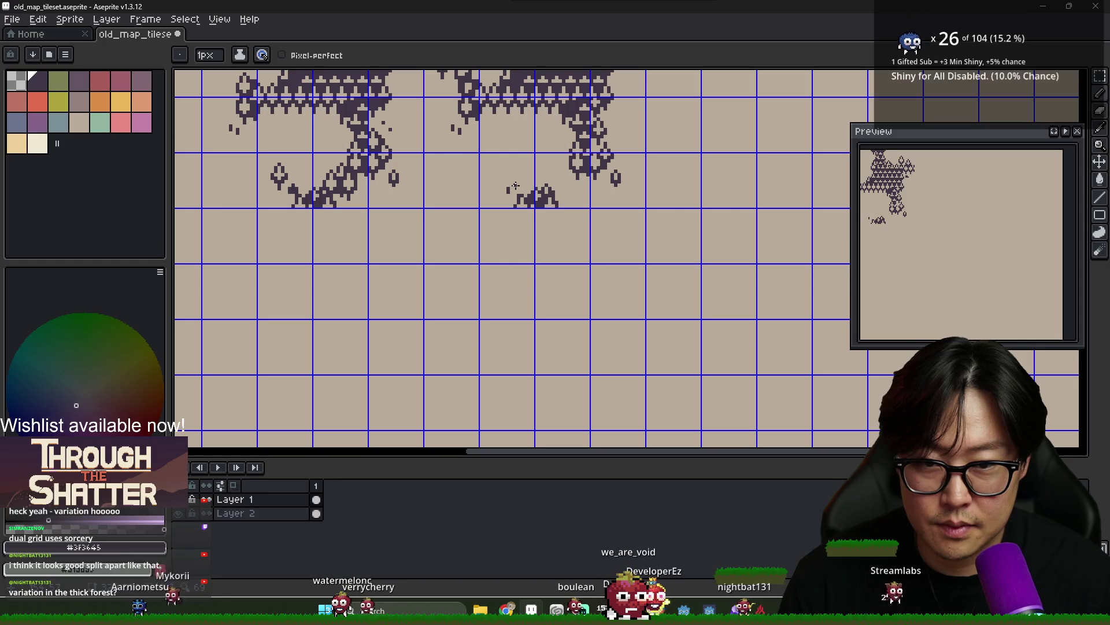
scroll(571, 187, down, 2)
scroll(569, 191, down, 4)
scroll(563, 202, up, 1)
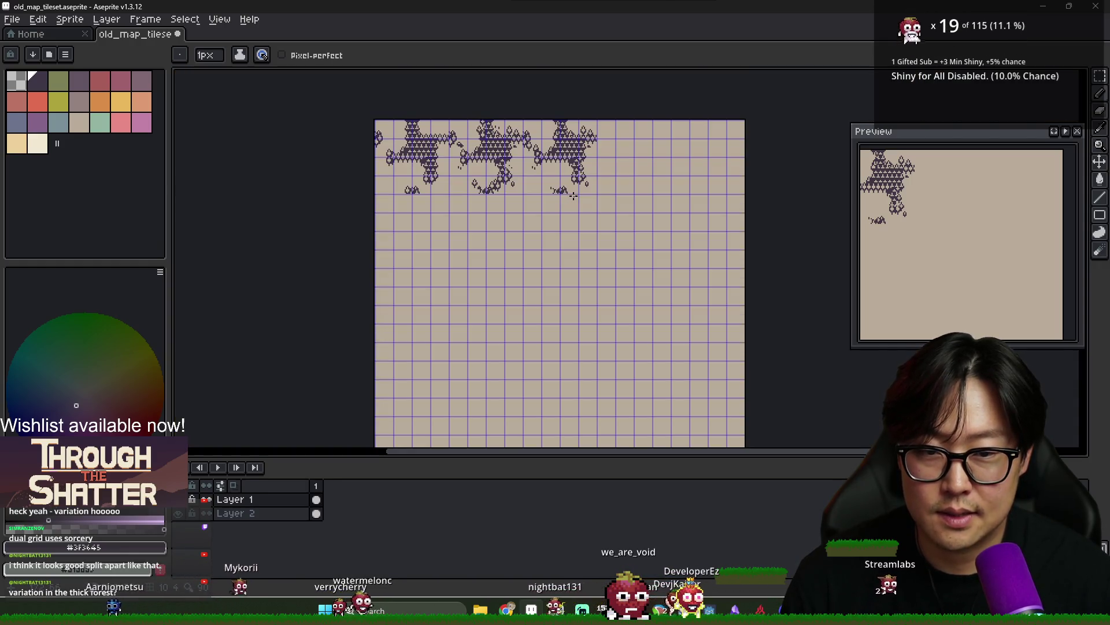
scroll(561, 206, up, 1)
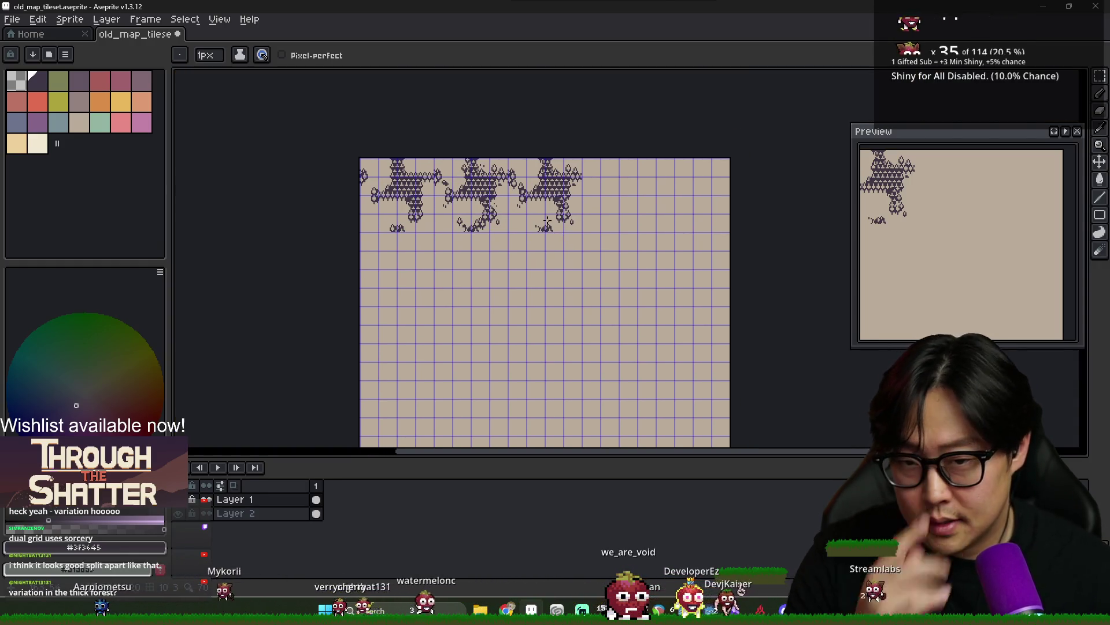
scroll(568, 220, up, 3)
scroll(568, 231, left, 3)
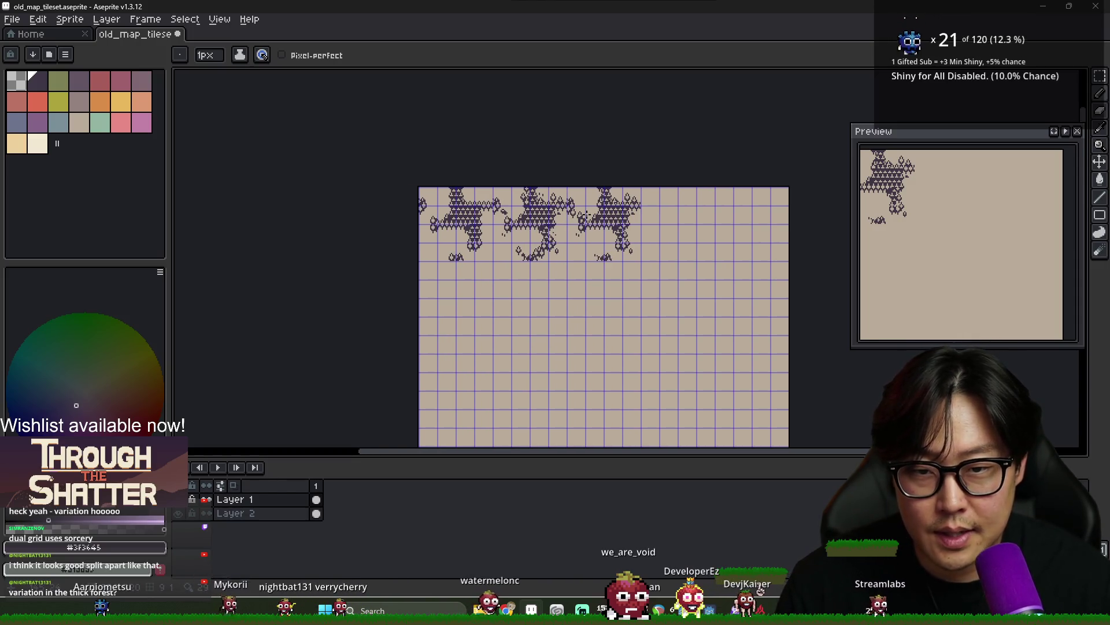
scroll(601, 202, up, 1)
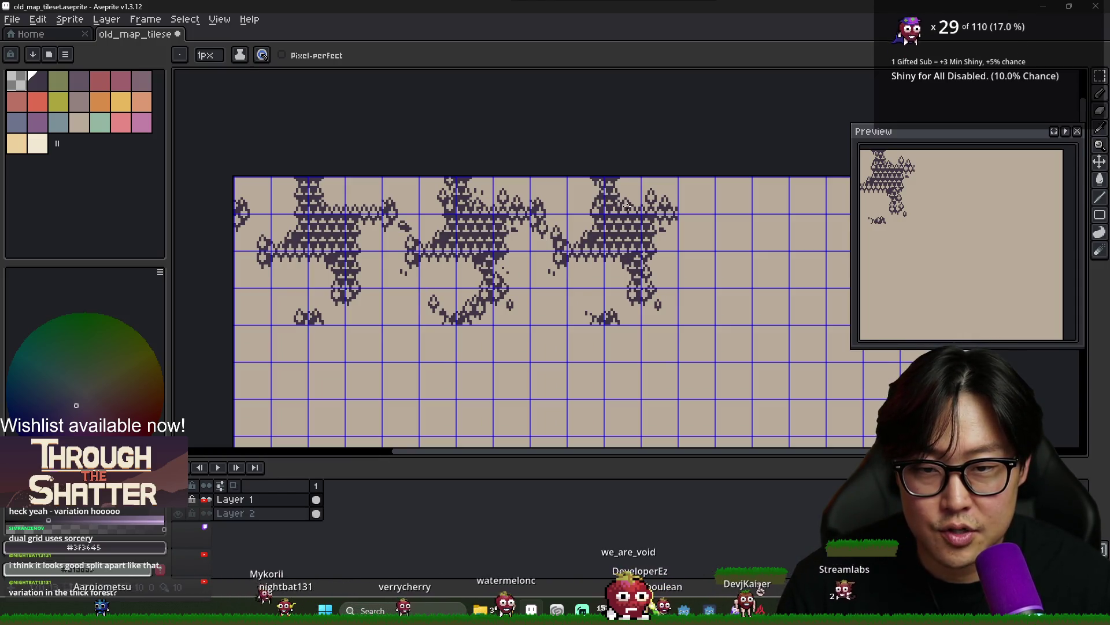
scroll(627, 206, up, 2)
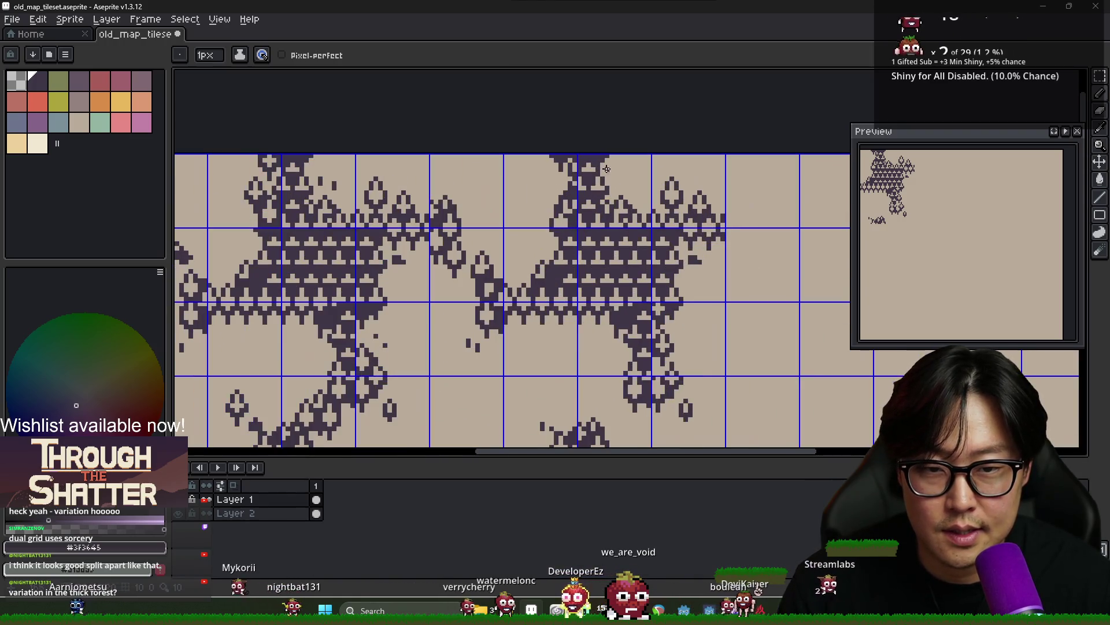
Keep alternating Pencil and Eraser to clean up the remaining canopy edge pixels
key(e)
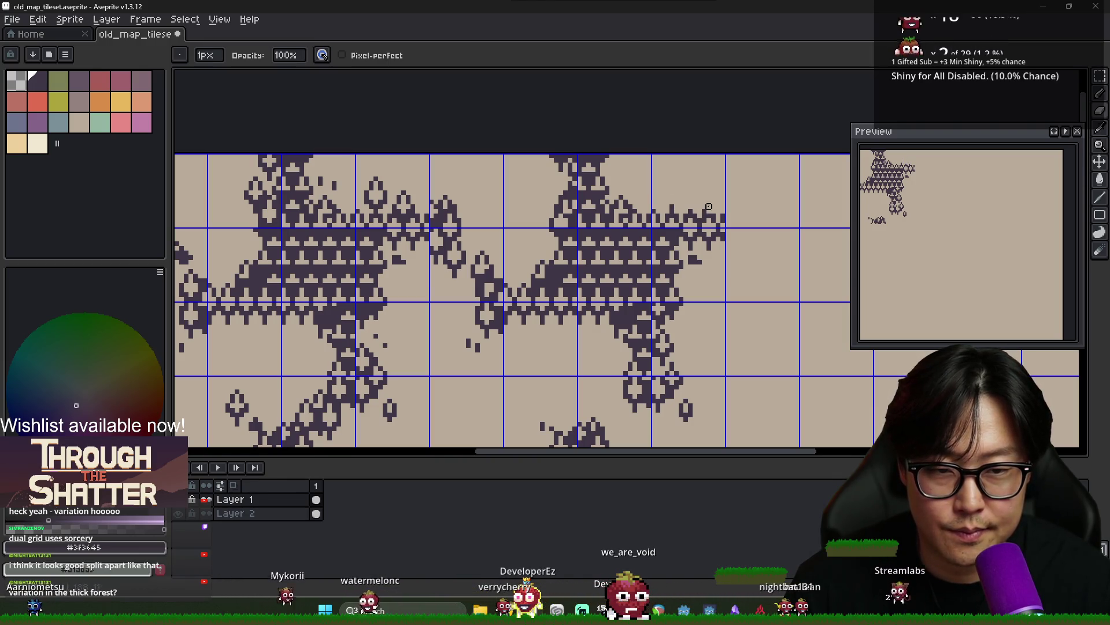
key(b)
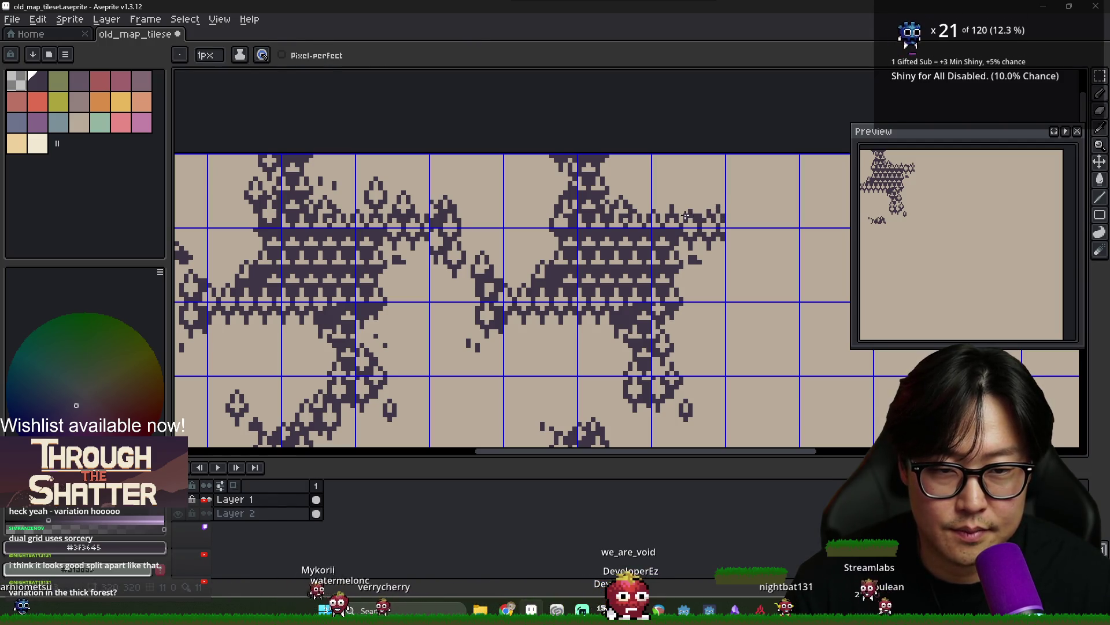
key(e)
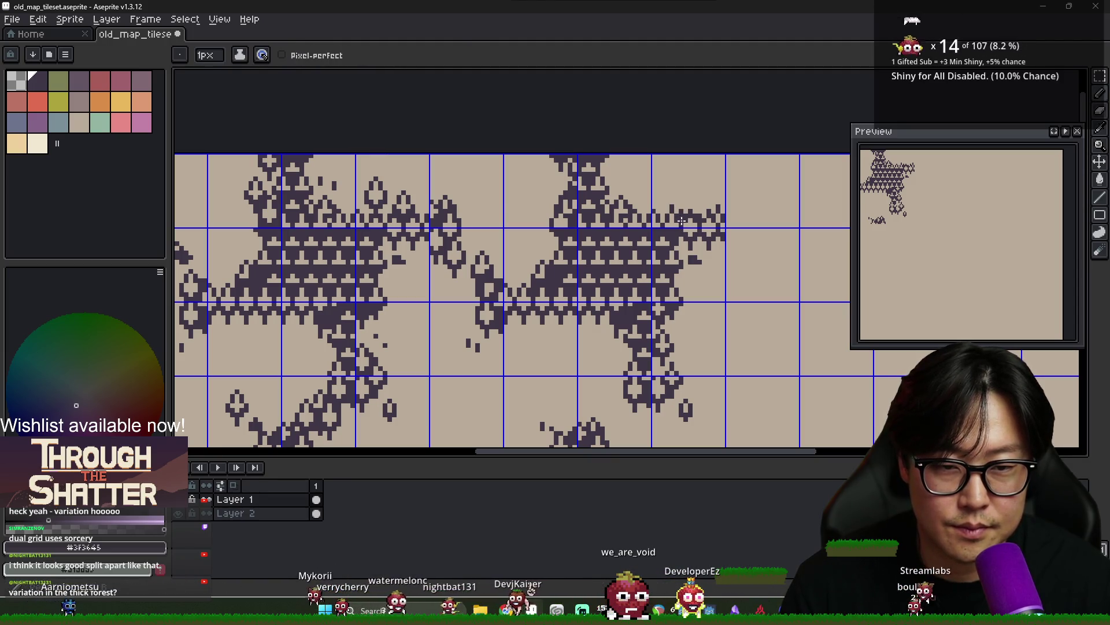
scroll(682, 222, down, 4)
scroll(699, 234, up, 3)
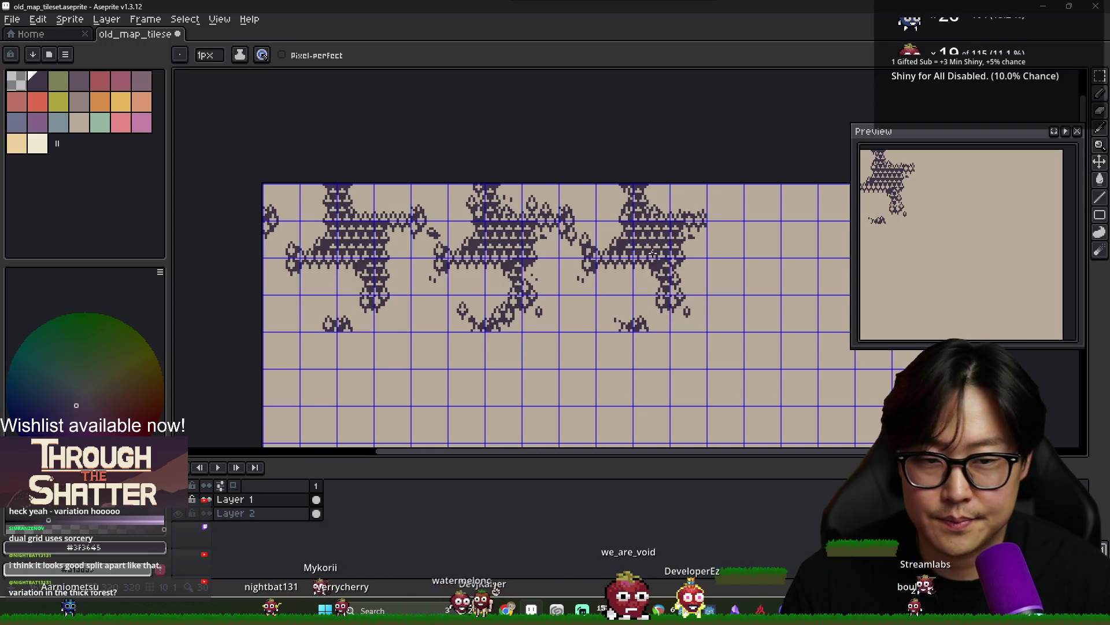
scroll(659, 251, up, 2)
scroll(707, 227, down, 2)
scroll(705, 229, up, 1)
scroll(703, 229, down, 1)
scroll(699, 230, up, 3)
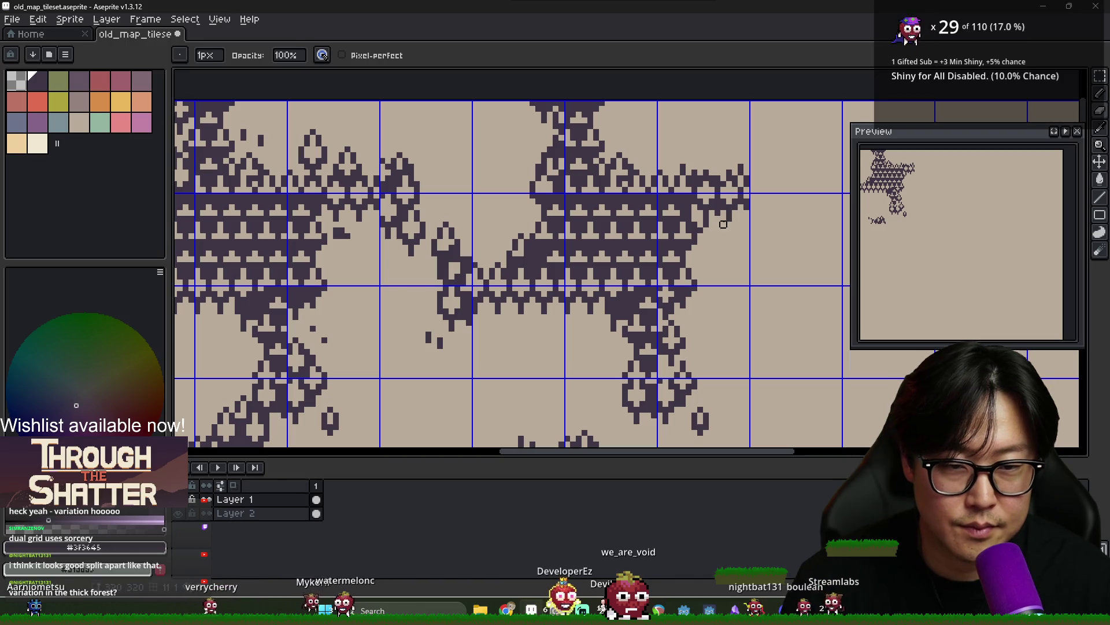
key(e)
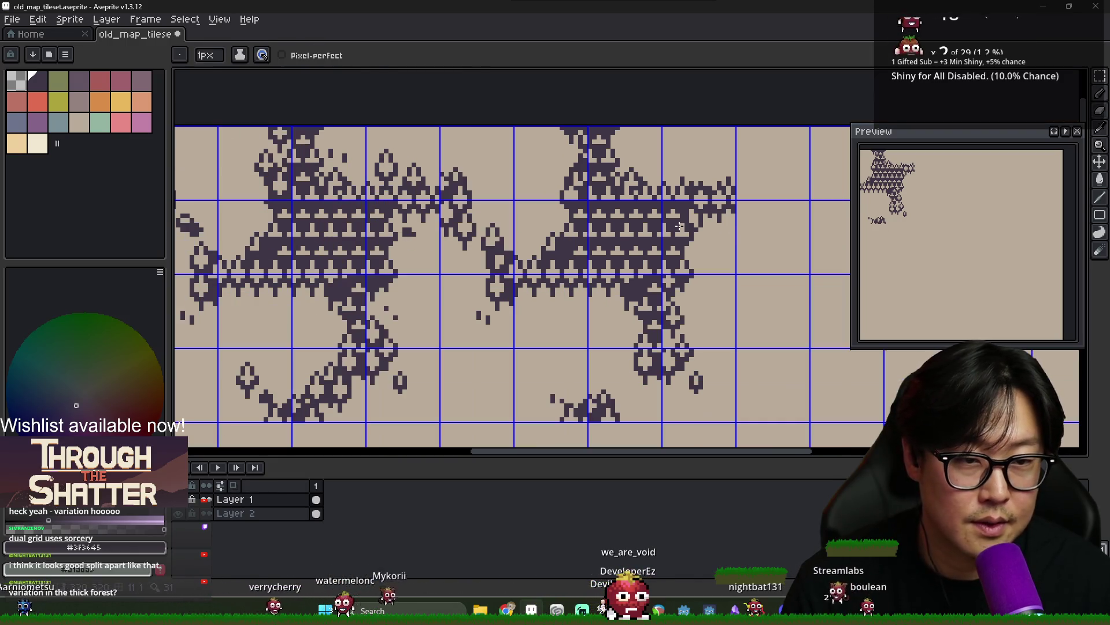
scroll(712, 255, down, 3)
Save the touched-up tileset and switch over to Discord
key(ctrl+s)
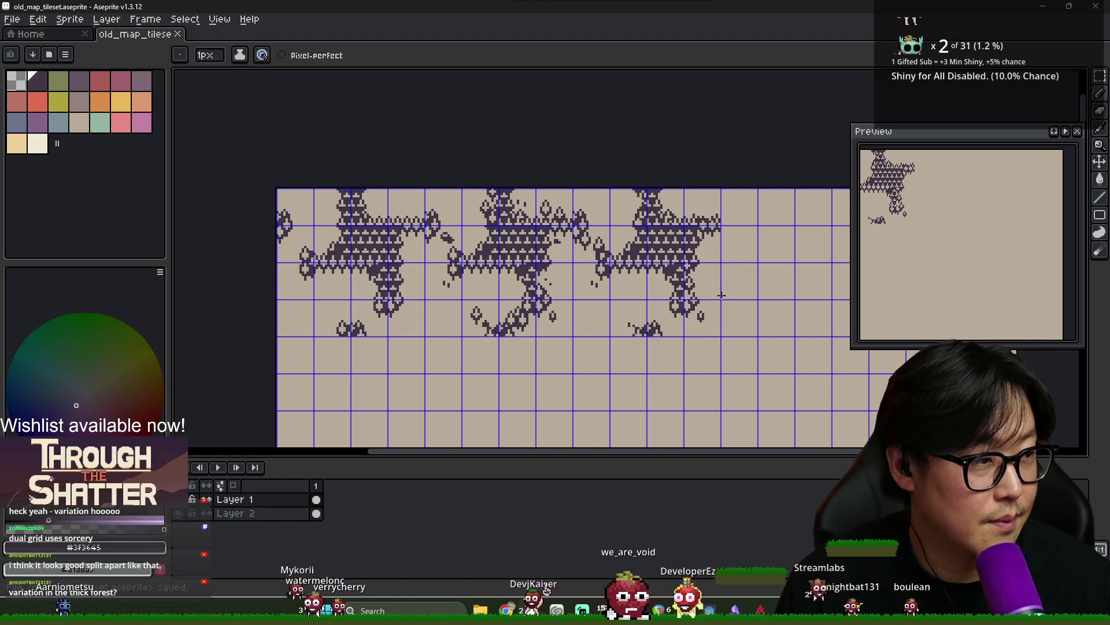
scroll(720, 301, down, 1)
scroll(720, 301, up, 1)
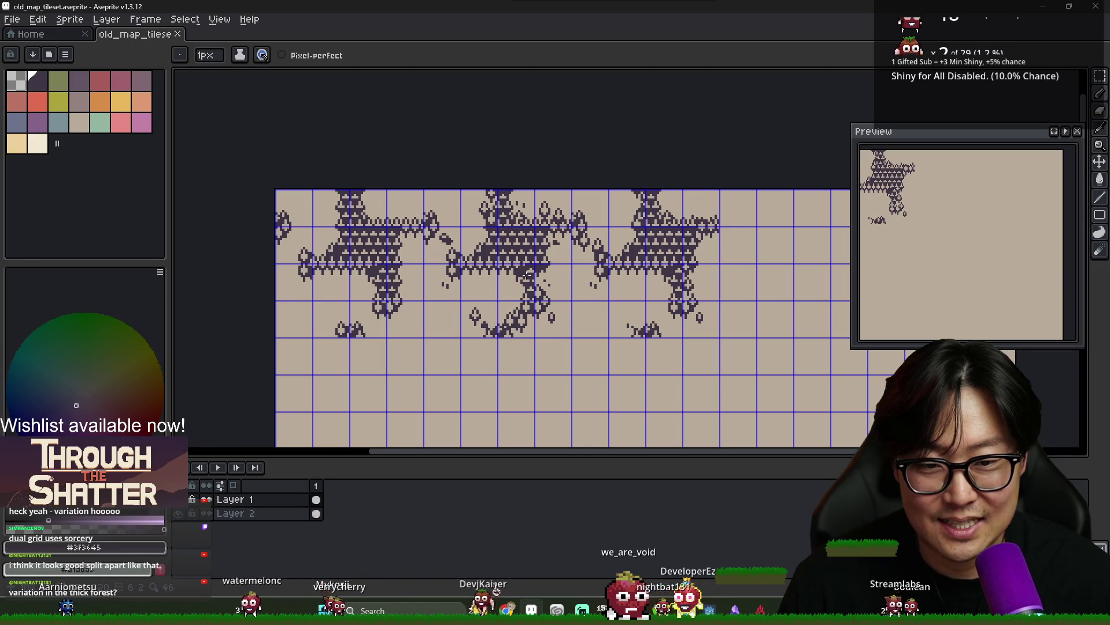
scroll(530, 276, down, 1)
scroll(529, 276, up, 1)
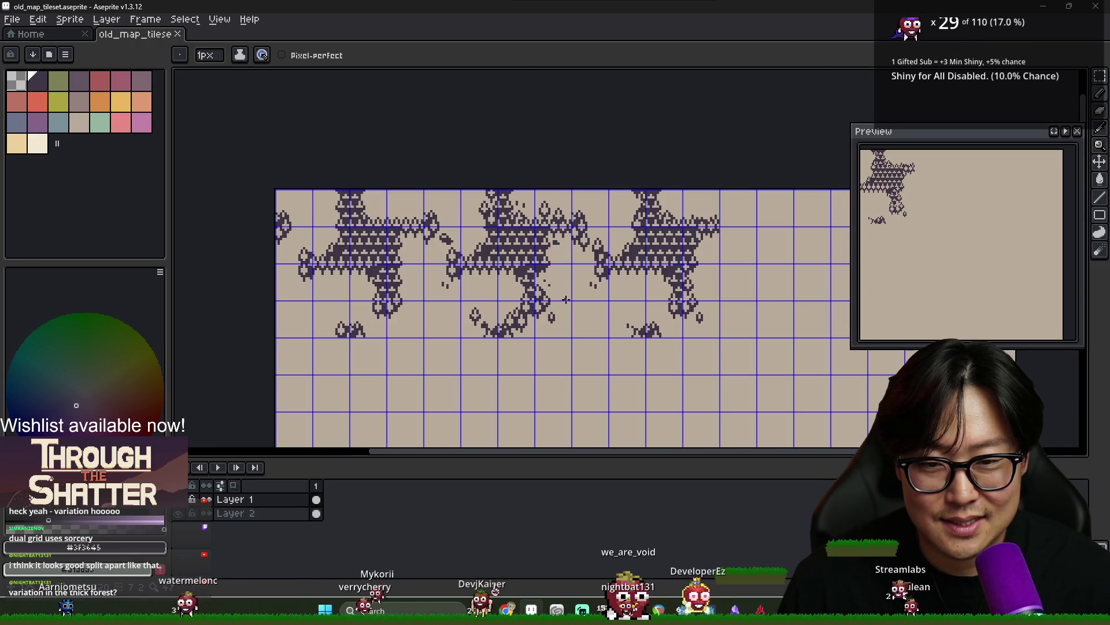
key(alt+Tab)
key(alt+Tab)
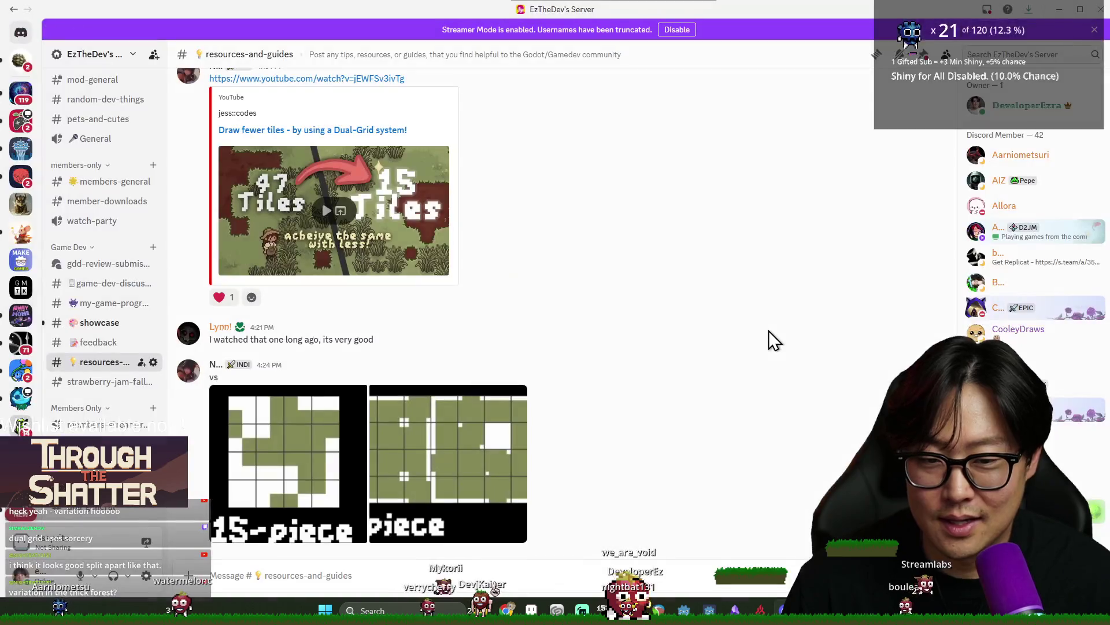
Scroll through the dual-grid tile post, then return to the Aseprite tileset window
scroll(468, 358, down, 1)
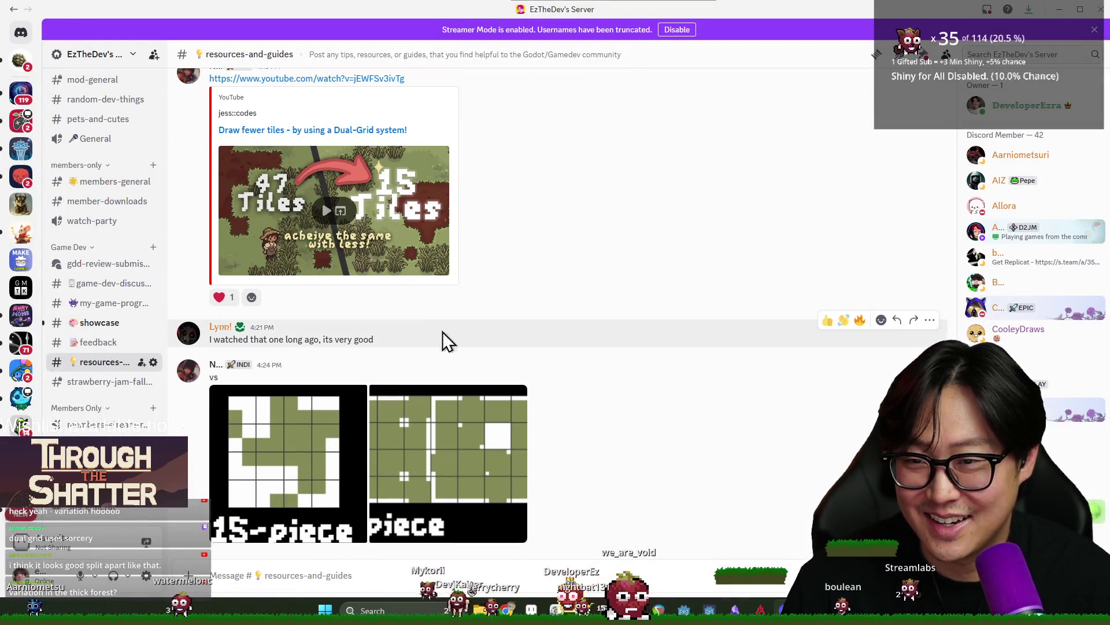
key(alt+Tab)
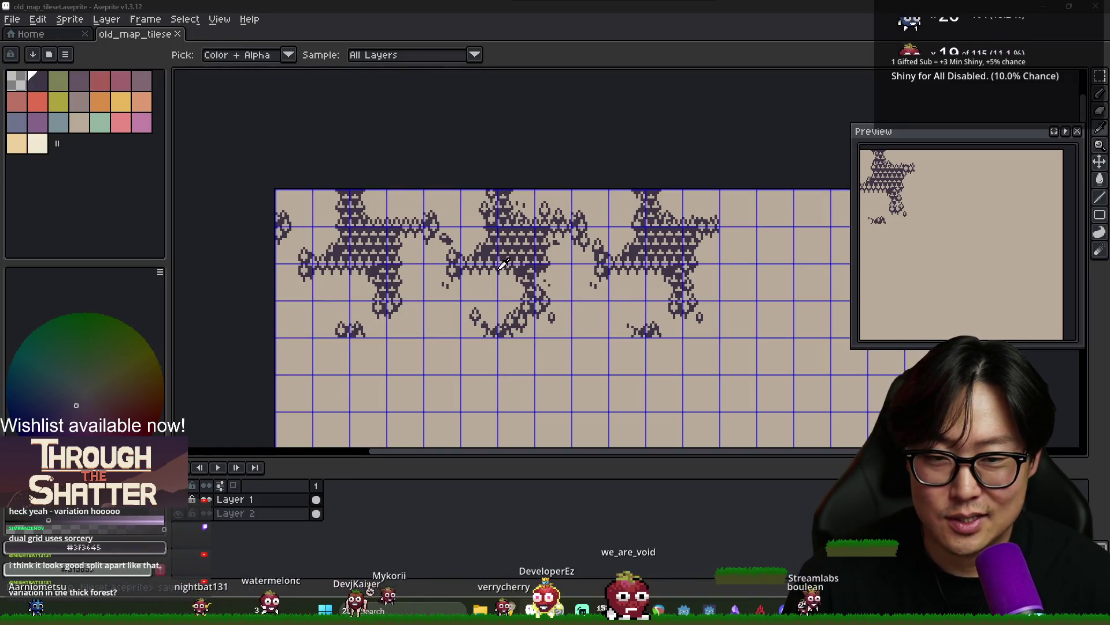
key(alt+Tab)
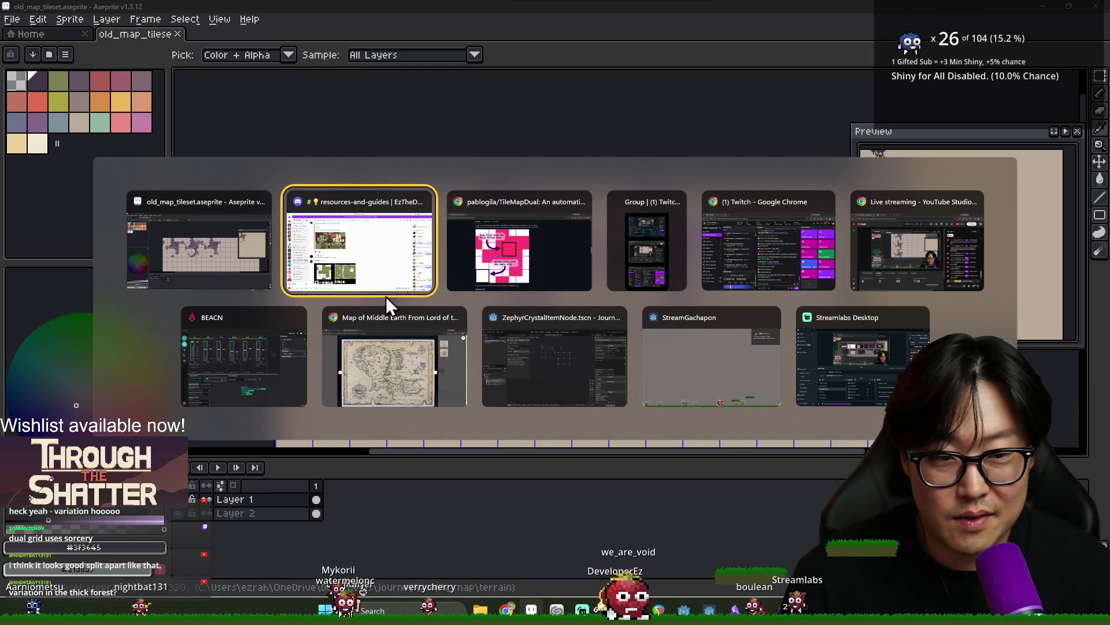
click(395, 347)
key(alt+Tab)
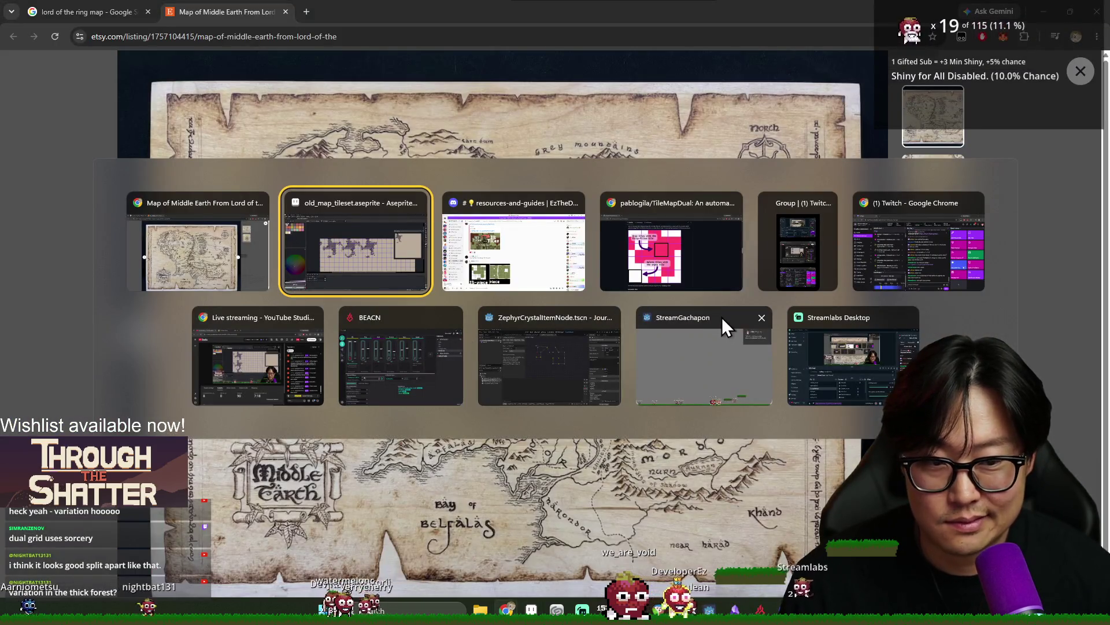
click(345, 265)
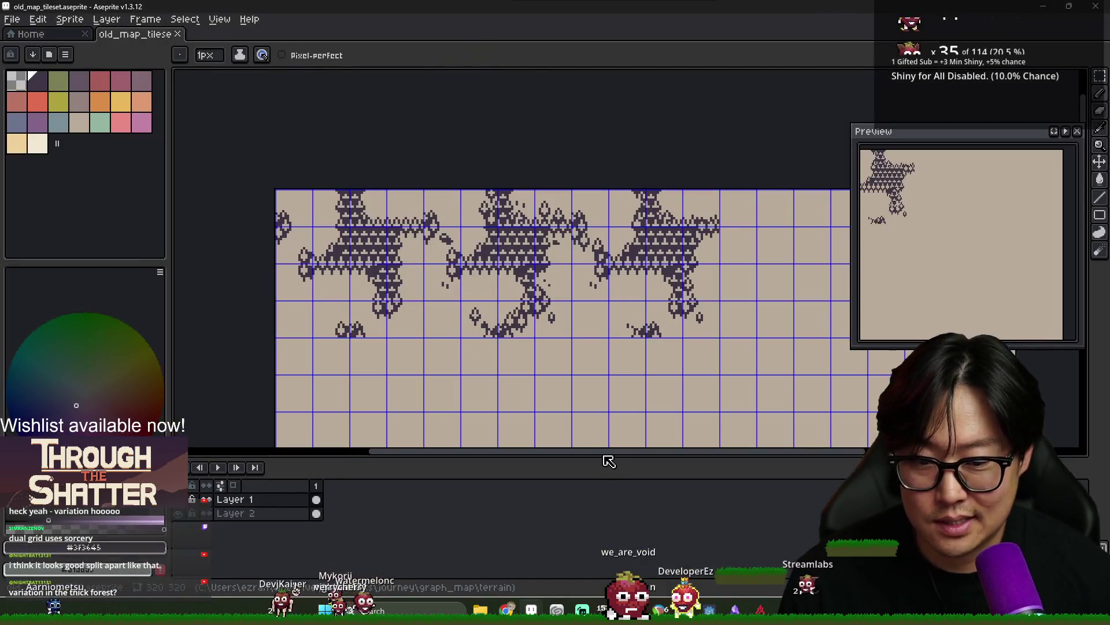
In Godot, close the ZephyrCrystalItemNode and HeartFragmentItemNode scenes and clear the zephyr file filter
mouse_move(710, 610)
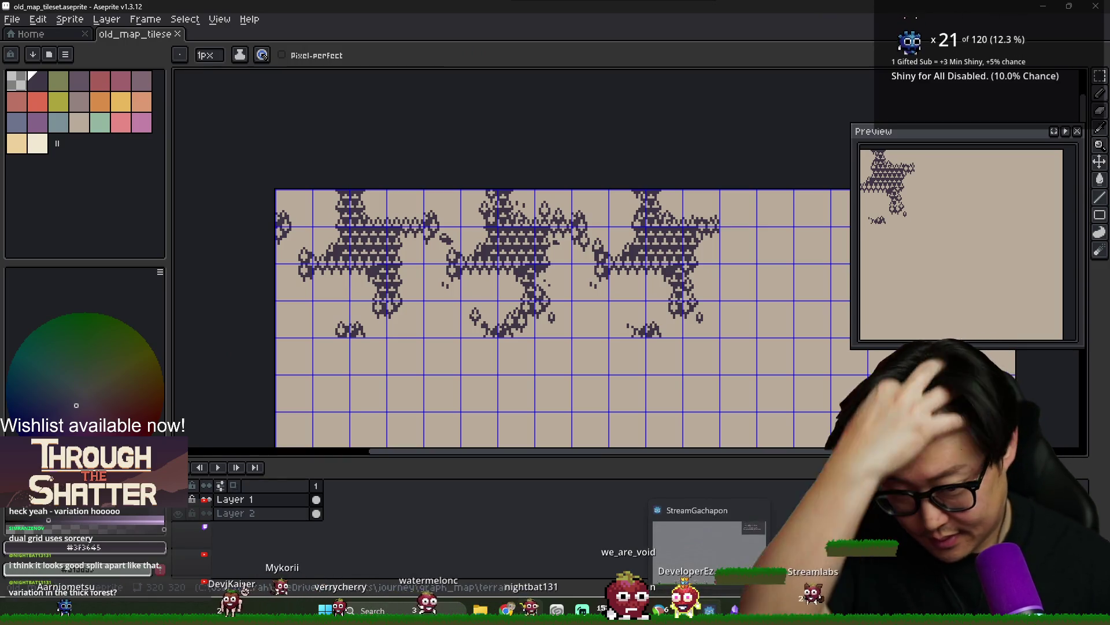
click(664, 538)
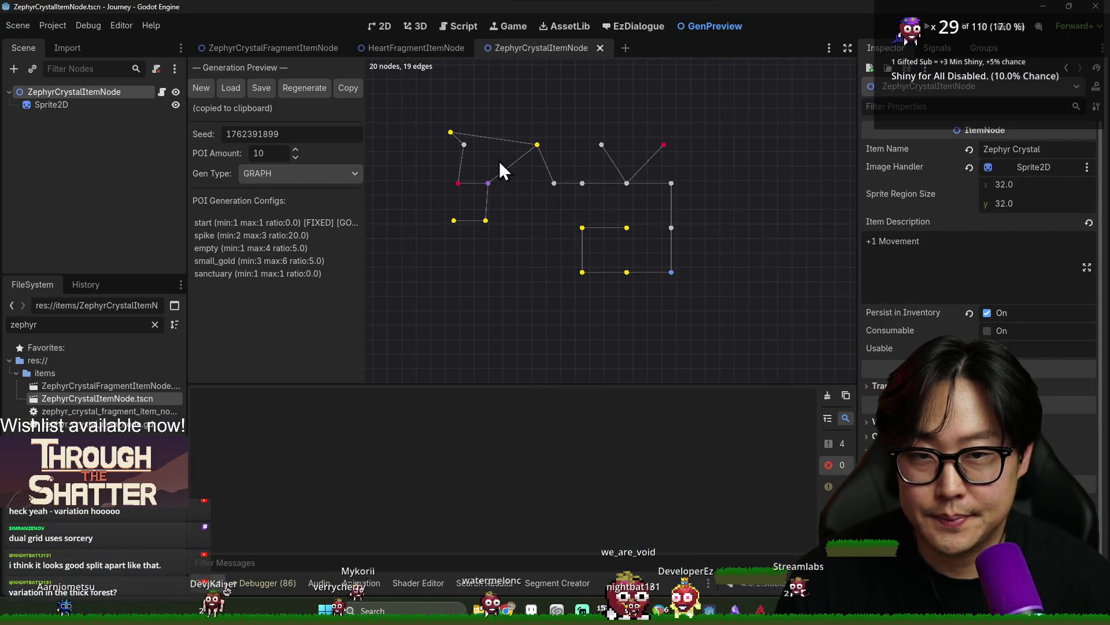
click(600, 48)
click(486, 48)
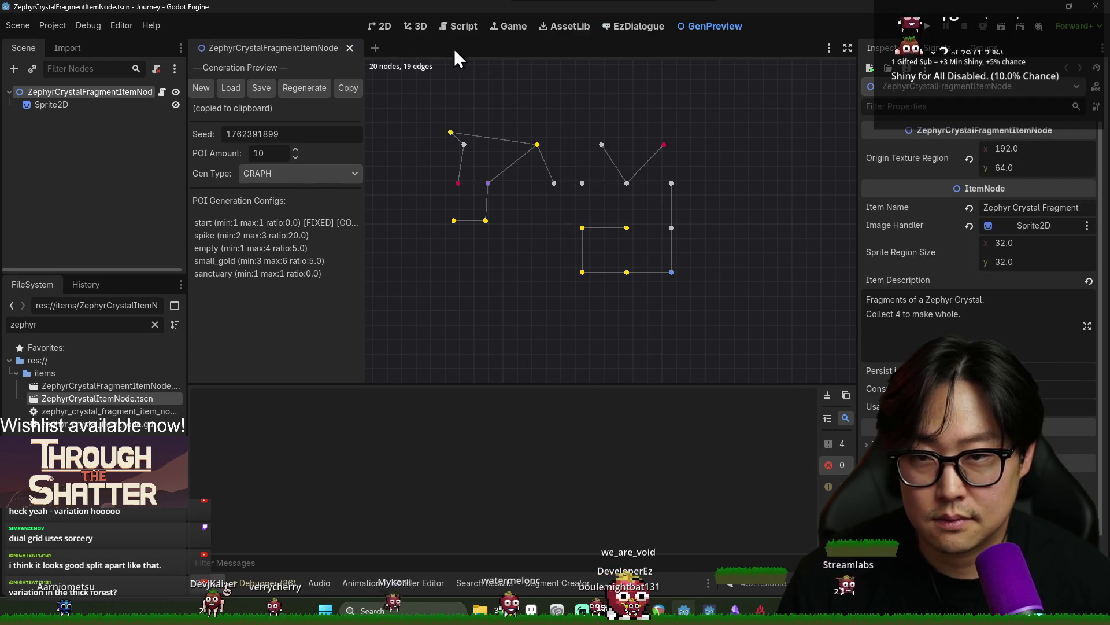
click(384, 26)
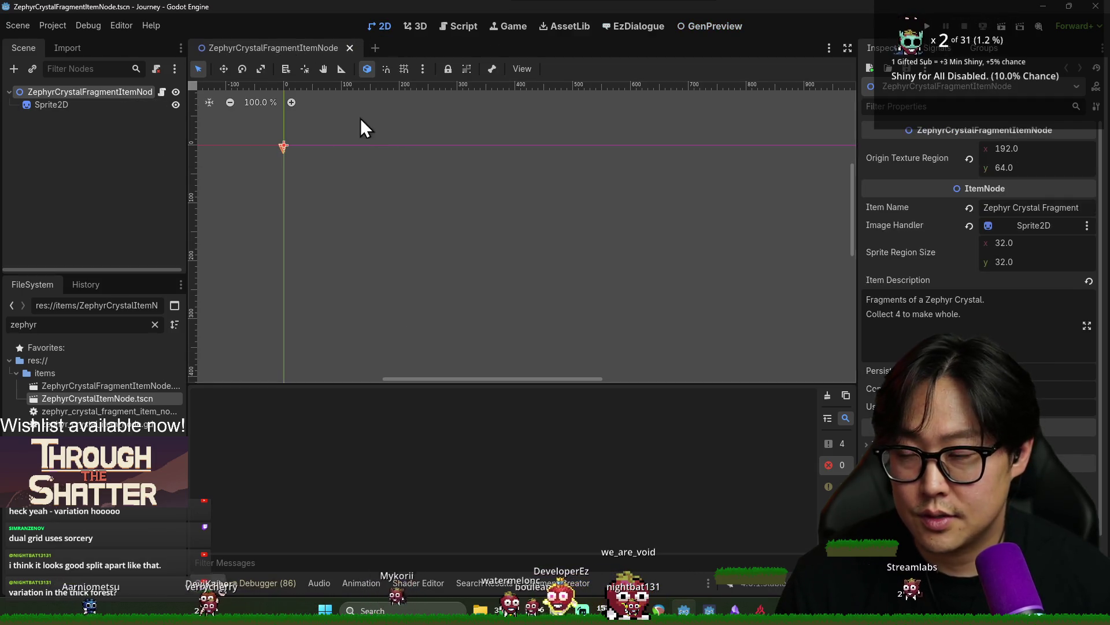
click(155, 325)
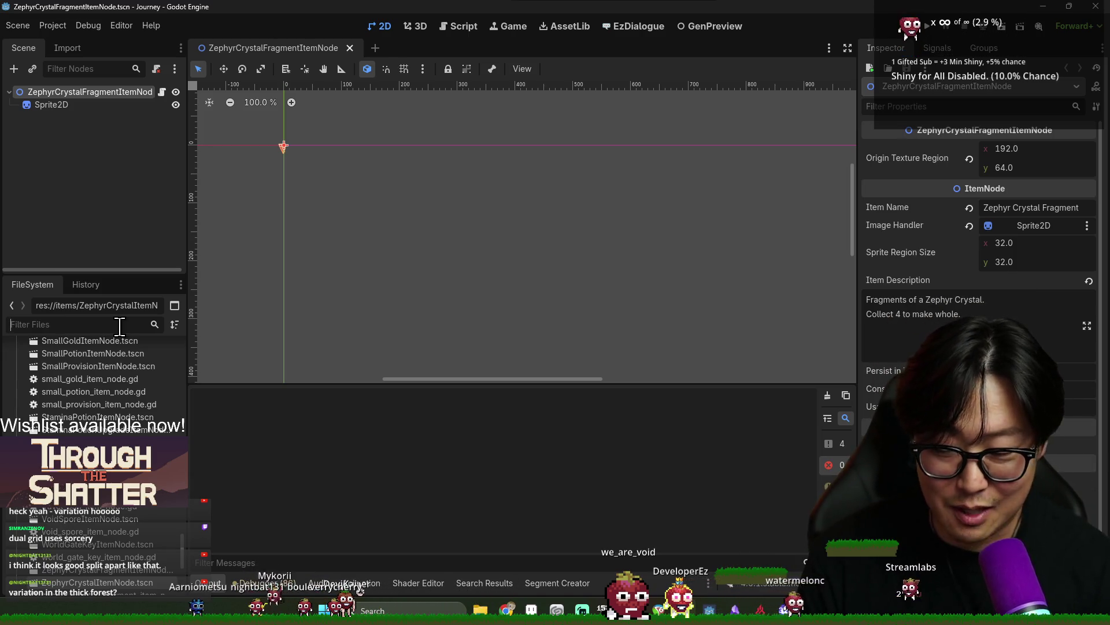
Filter the FileSystem by 'journey' and open JourneyMode.tscn
text(d)
key(BackSpace)
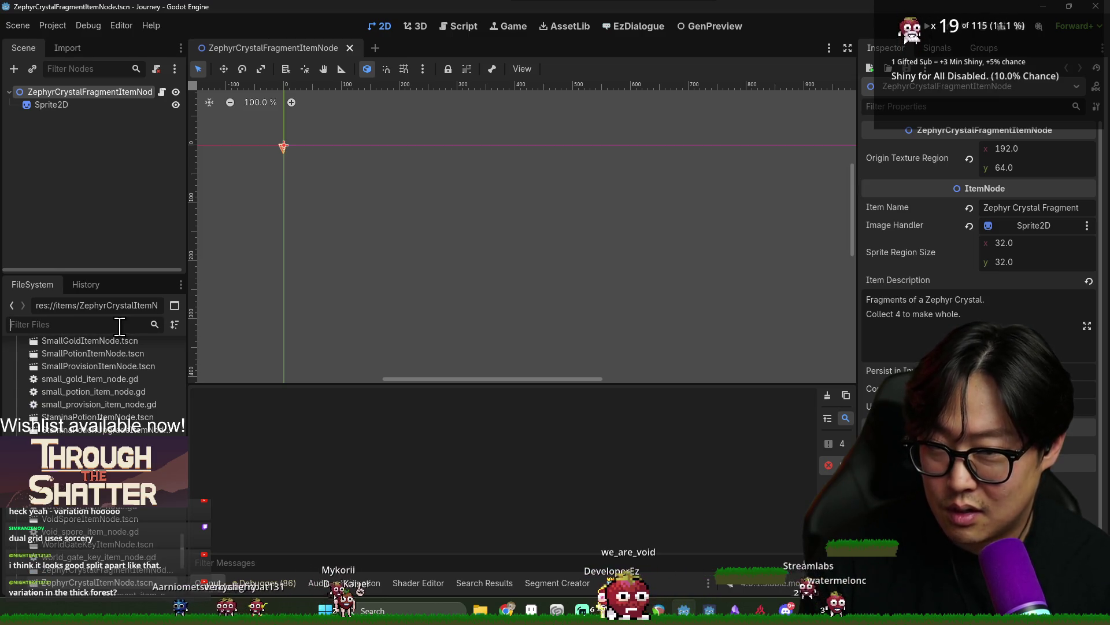
text(journey)
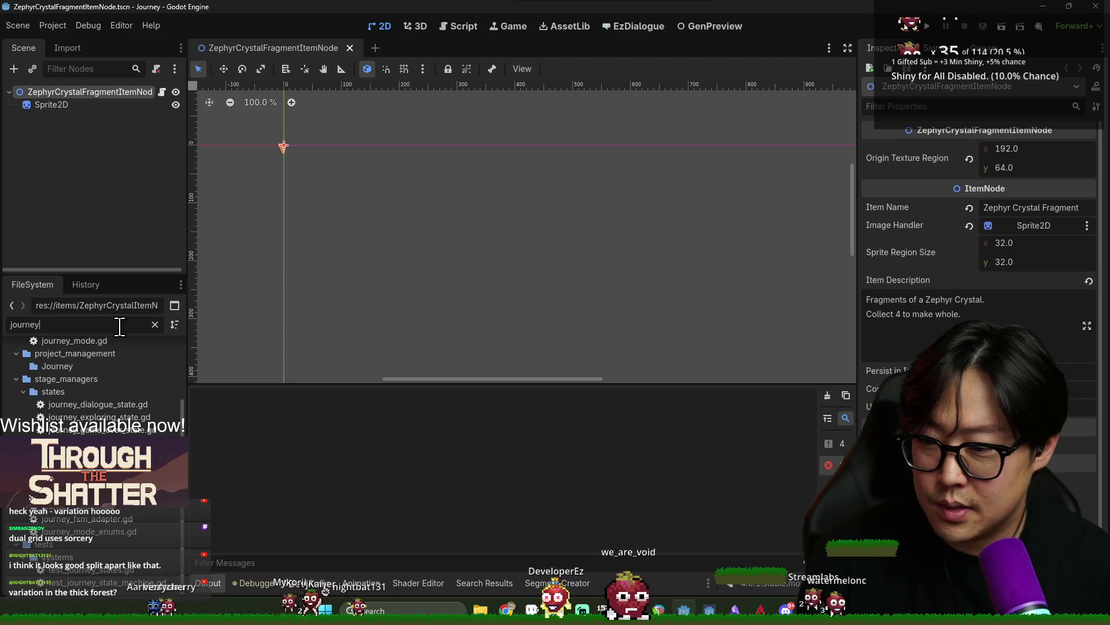
scroll(101, 364, up, 2)
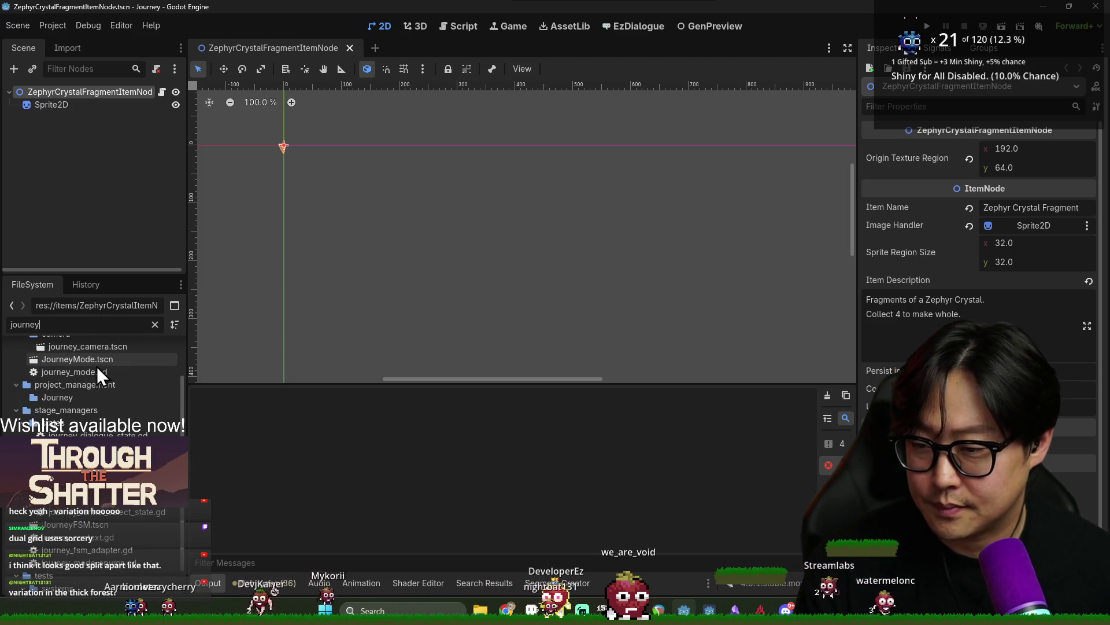
double_click(92, 360)
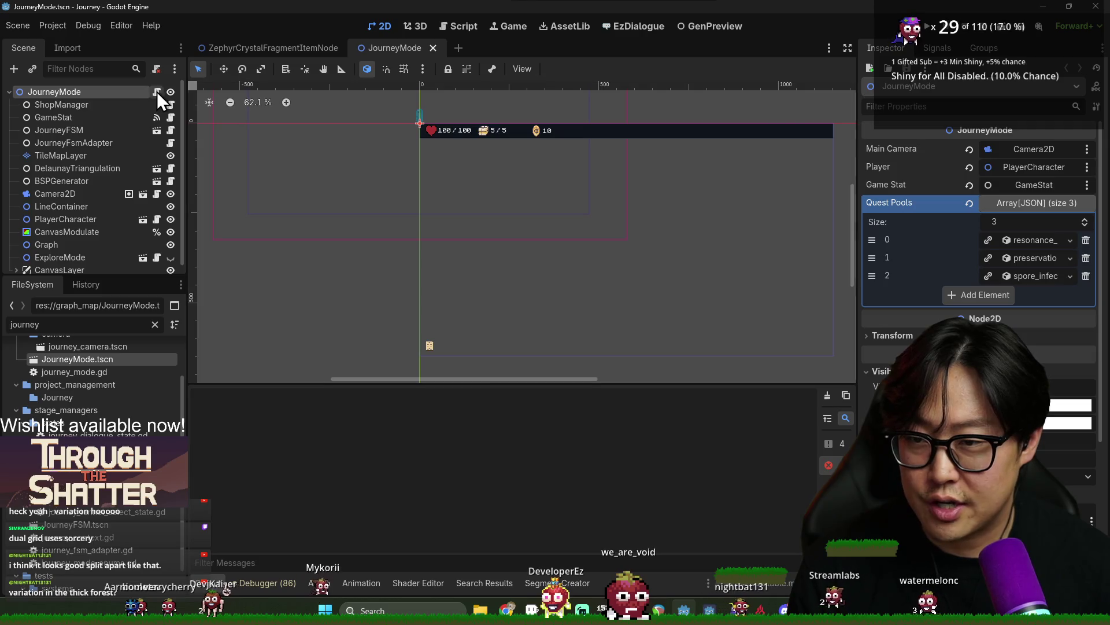
In the Script workspace, close the ZephyrCrystalFragmentItemNode tab and collapse the bottom panel
click(158, 92)
click(341, 52)
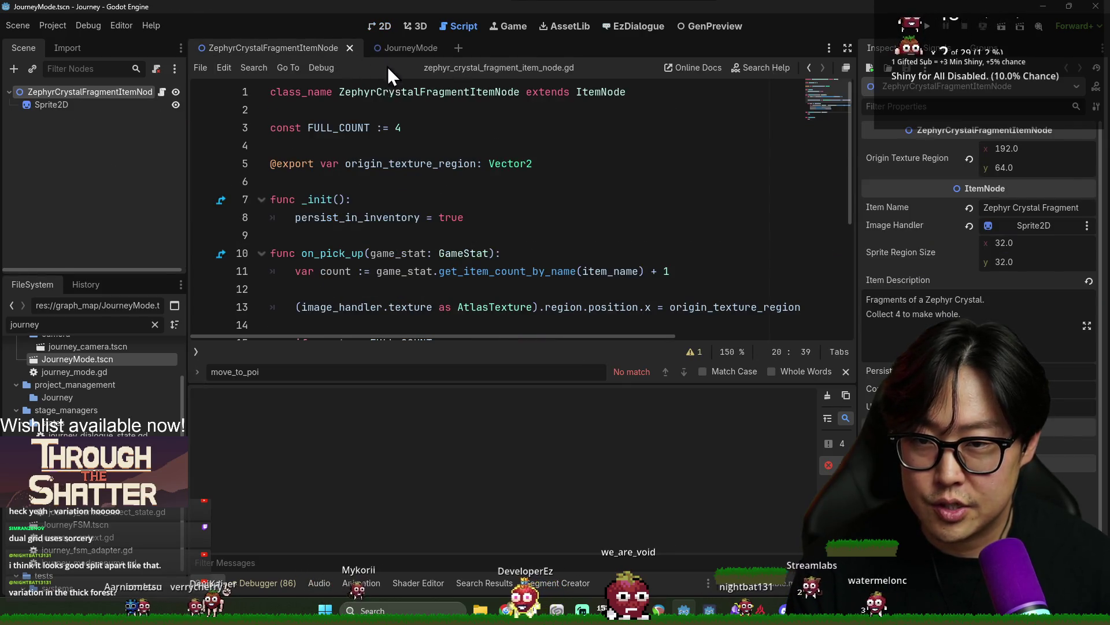
click(349, 48)
scroll(464, 255, down, 3)
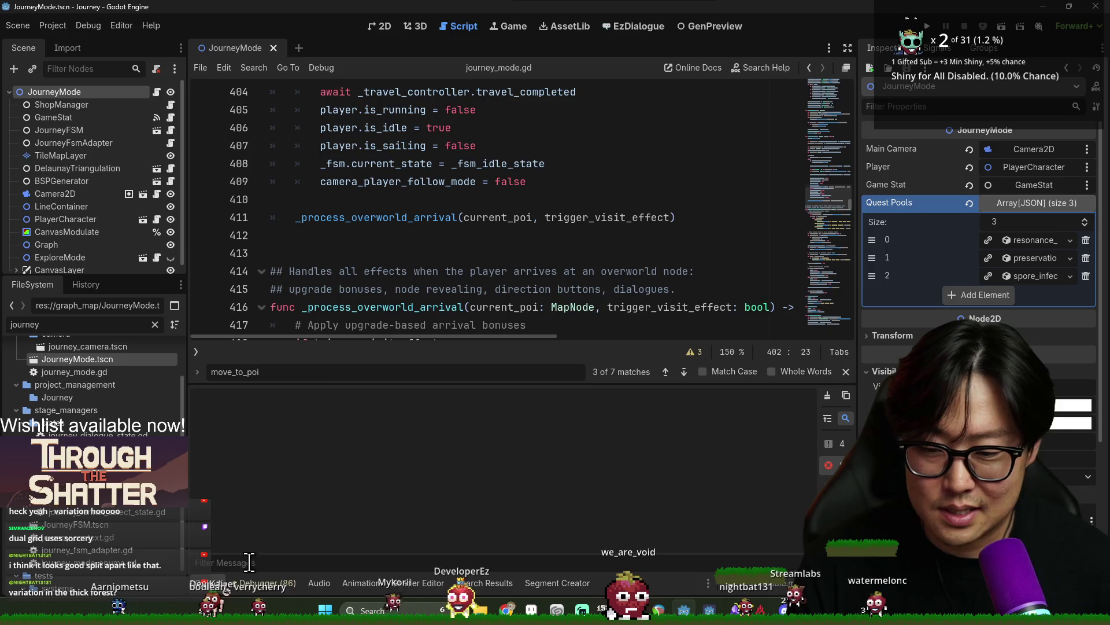
key(ctrl+j)
scroll(481, 354, up, 10)
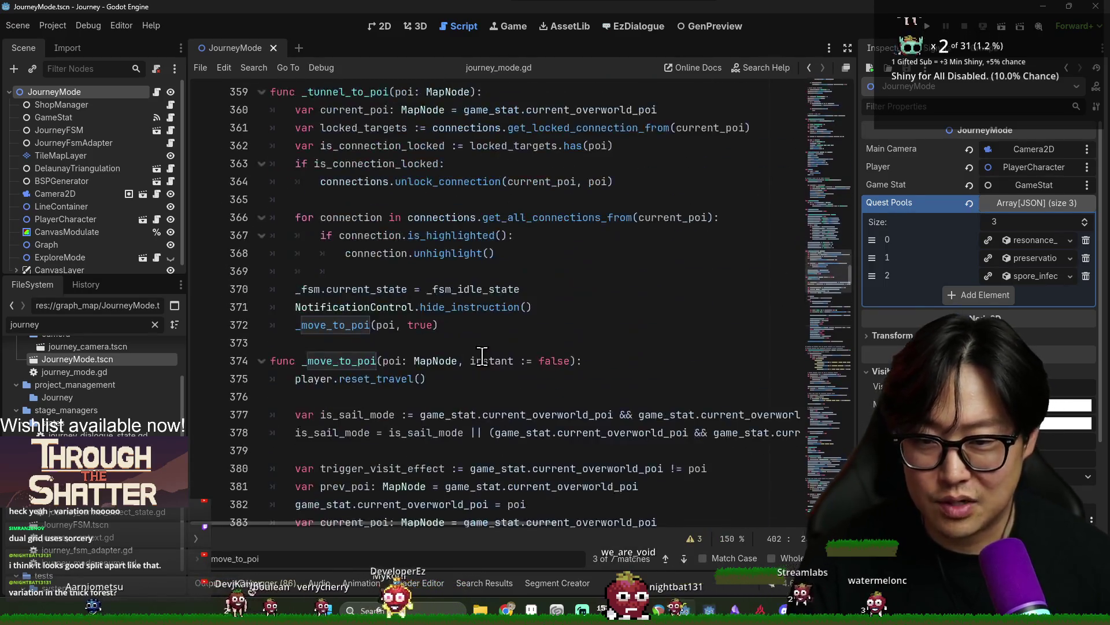
scroll(482, 354, up, 4)
Search journey_mode.gd for 'load_lo' and select the _load_level_model call's world_info.level_model argument
click(421, 289)
key(ctrl+f)
text(lo)
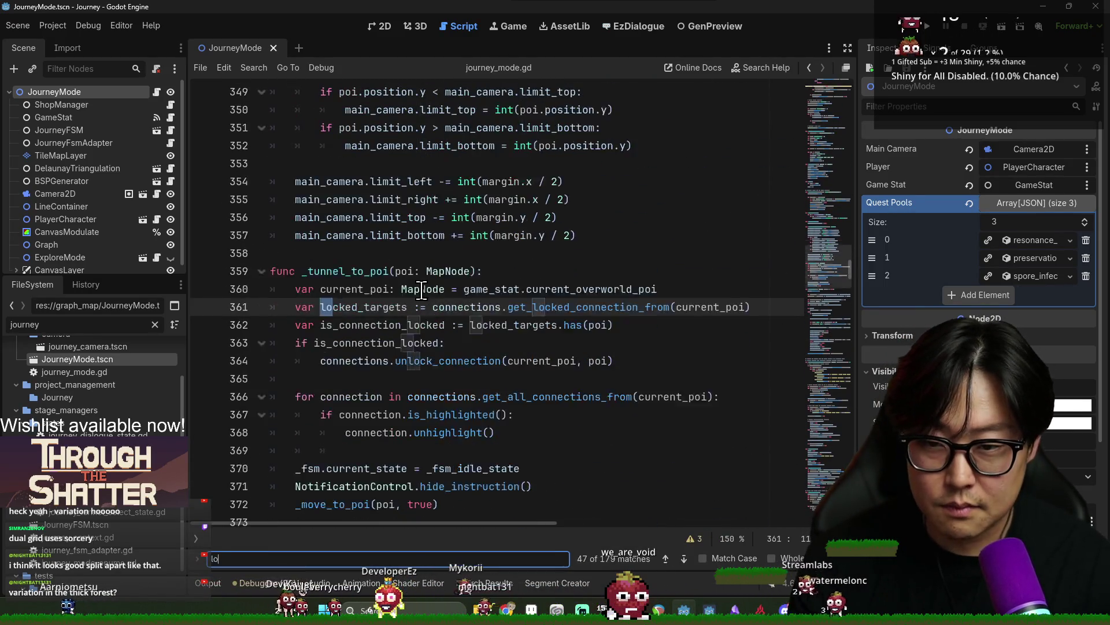
text(ad_lo)
double_click(355, 308)
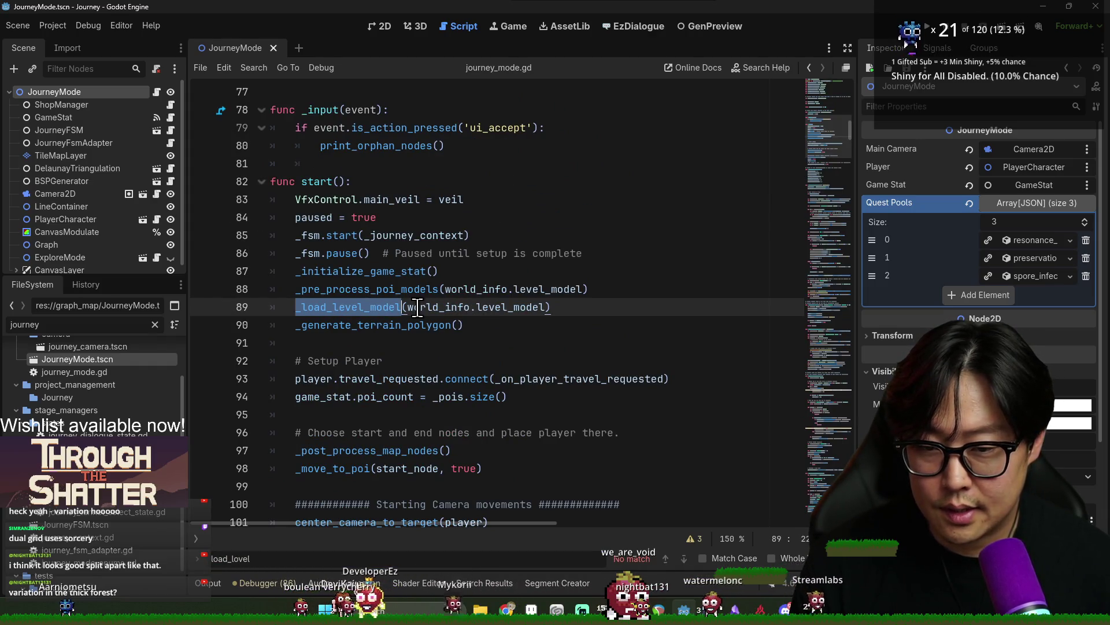
drag(410, 308, 512, 309)
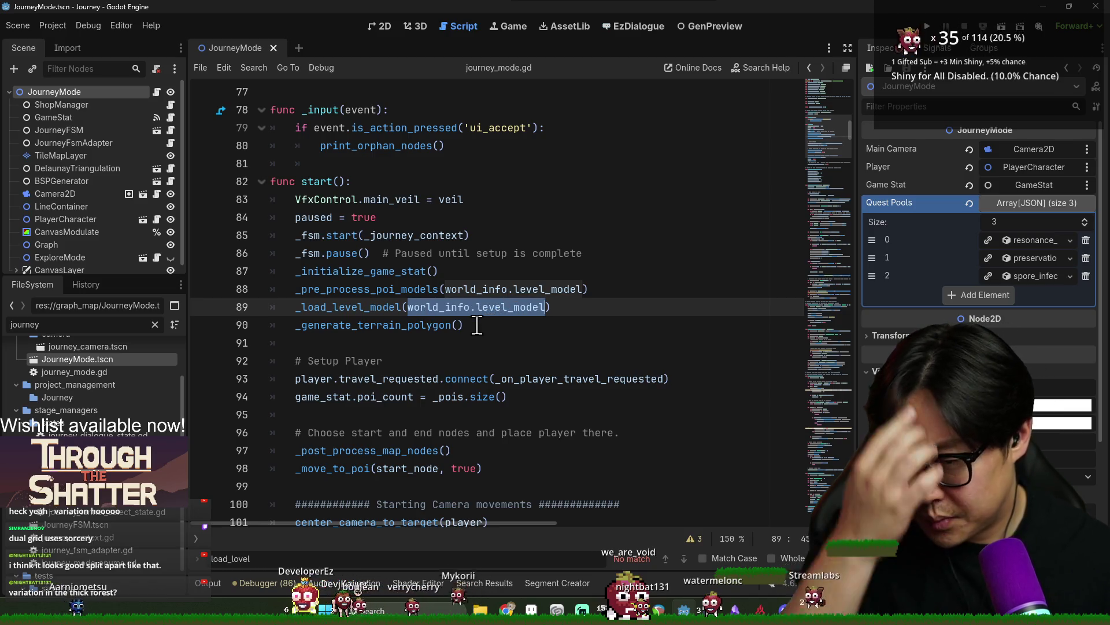
Inspect the world_info, _pois and connections variable declarations, then switch back to Aseprite
scroll(410, 308, up, 6)
scroll(410, 308, up, 5)
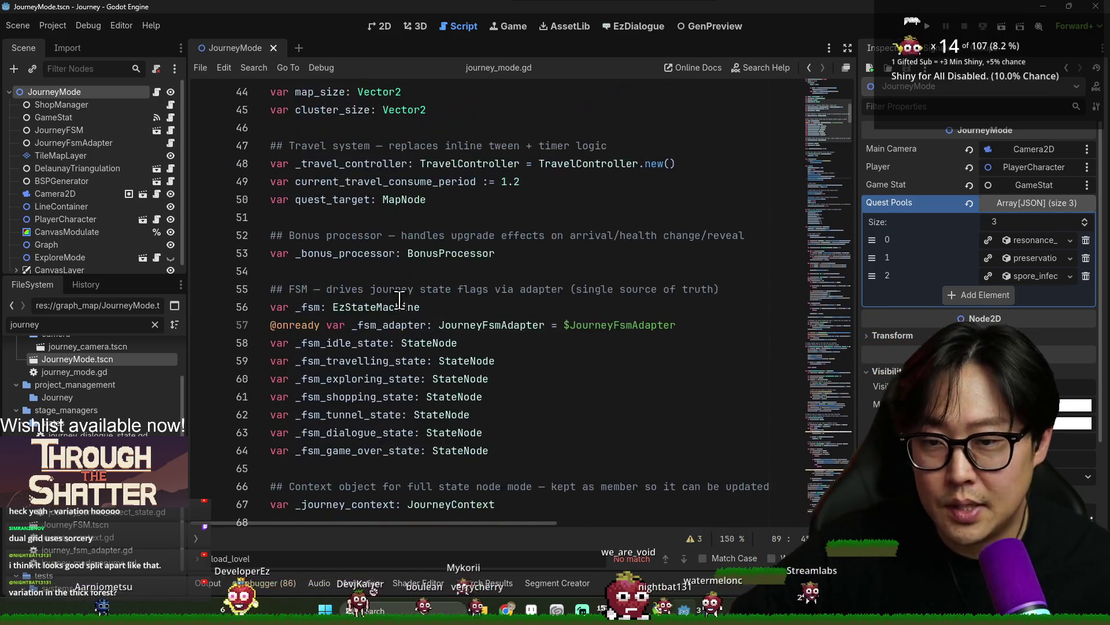
scroll(386, 287, up, 5)
scroll(387, 287, up, 4)
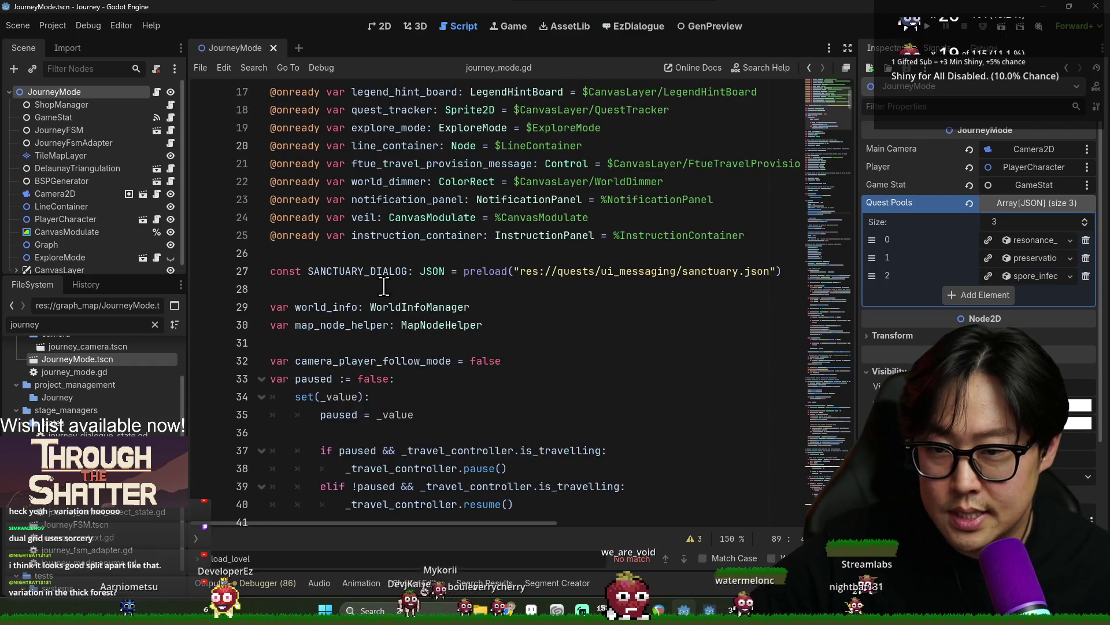
double_click(329, 309)
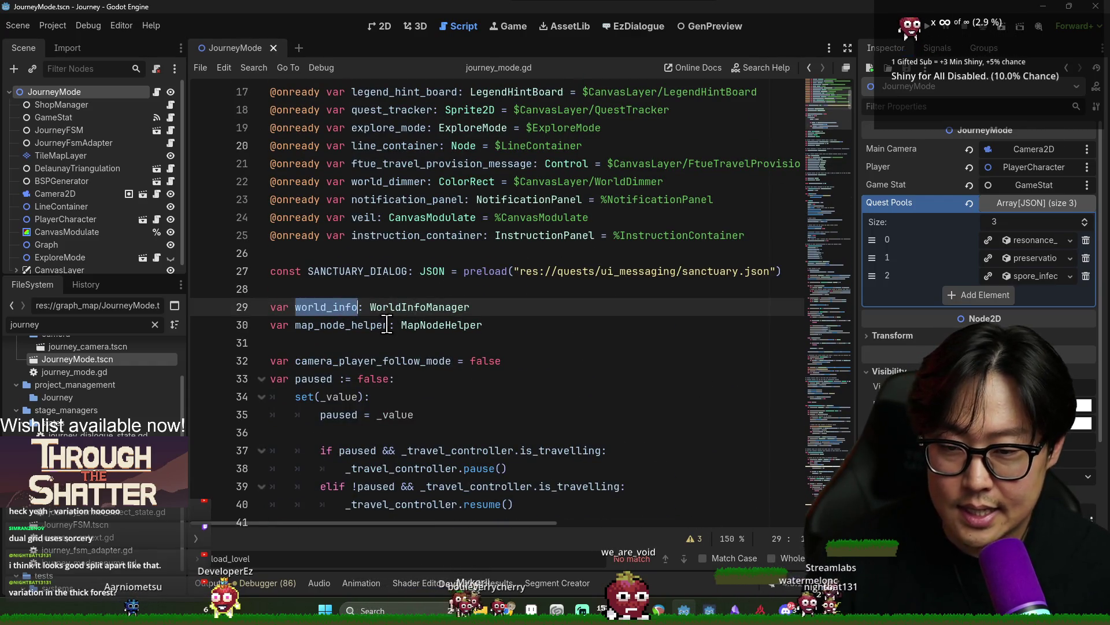
scroll(385, 324, down, 6)
double_click(321, 227)
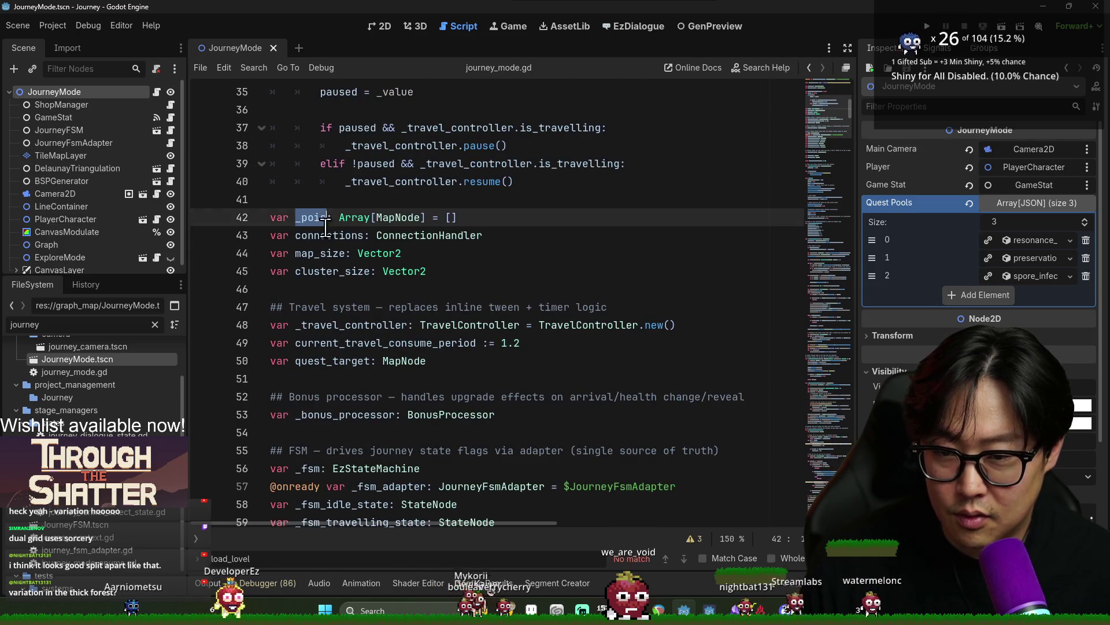
click(331, 243)
drag(515, 234, 271, 214)
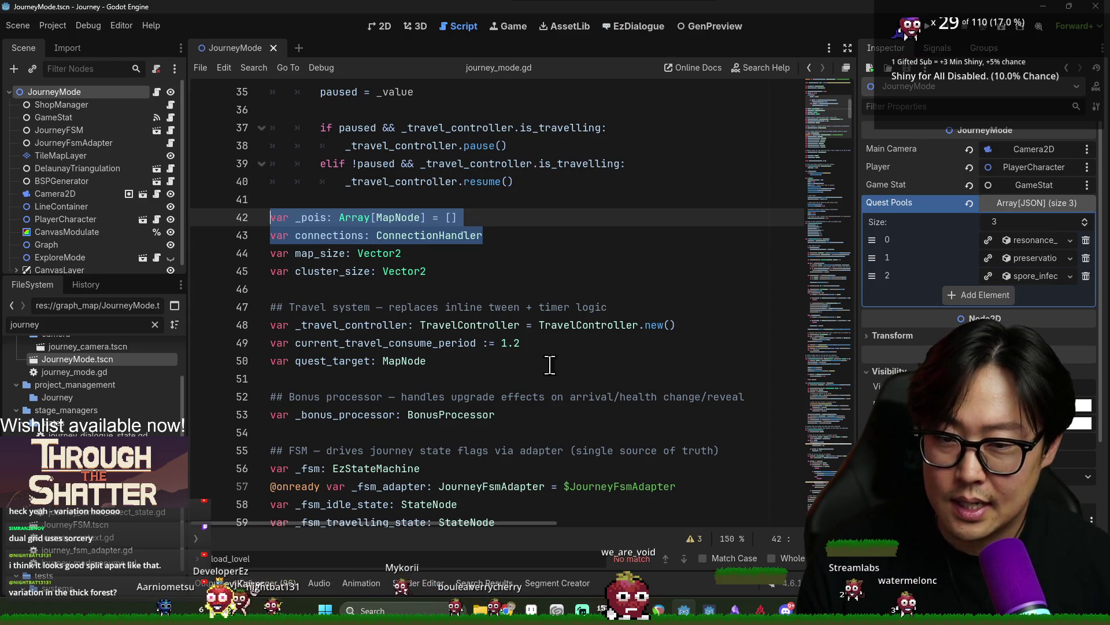
key(Escape)
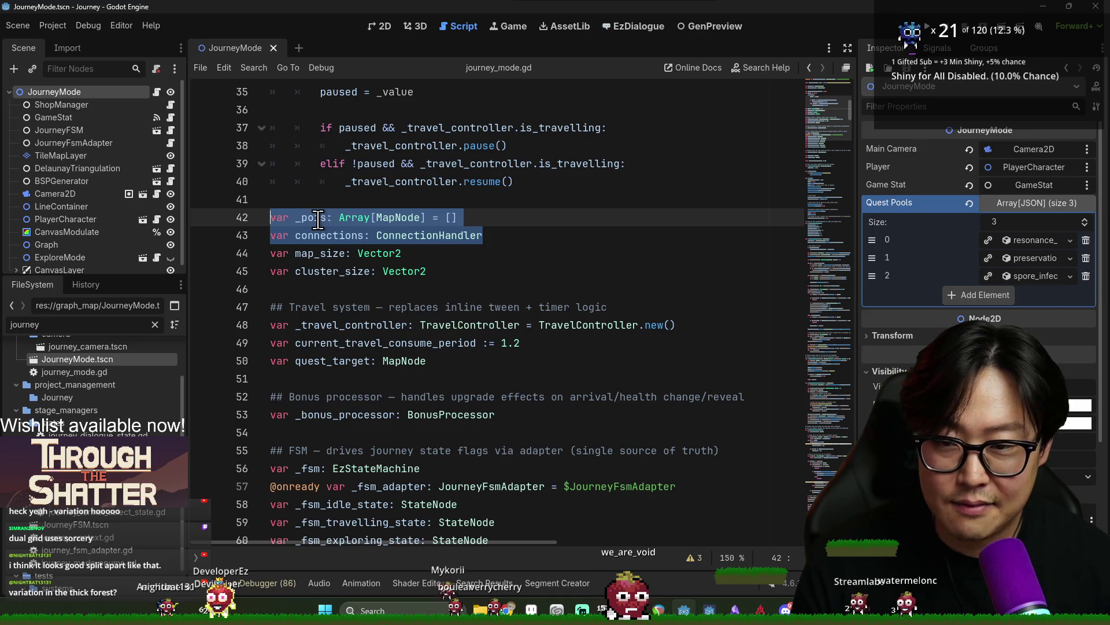
double_click(318, 218)
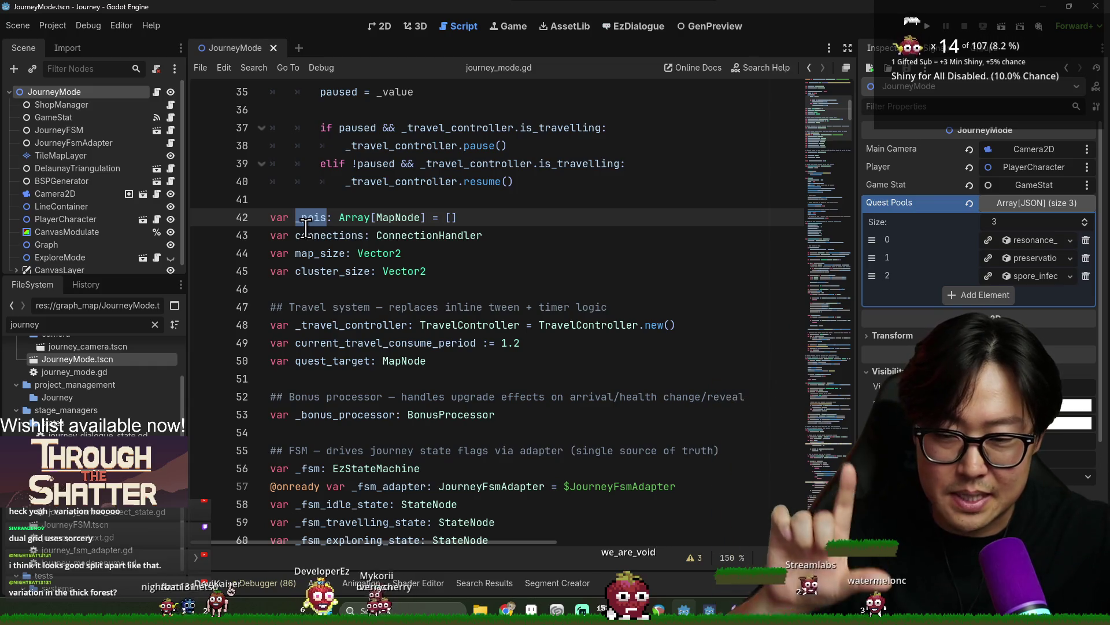
key(alt+Tab)
scroll(325, 192, up, 1)
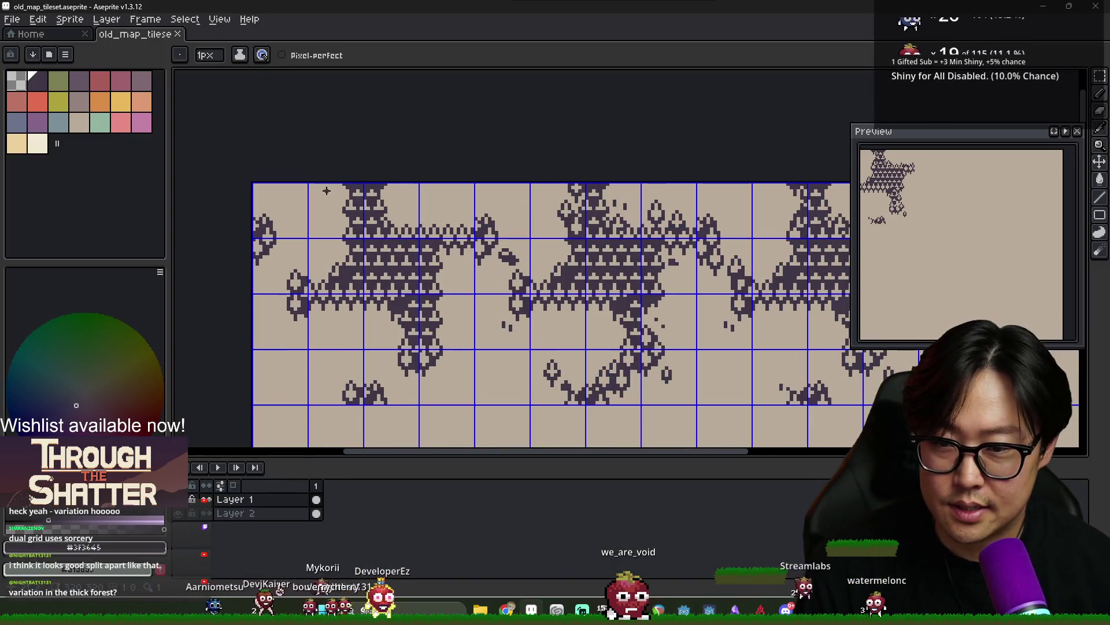
Marquee-select a single grid-aligned tile of the canopy tileset to gauge its extent
key(m)
scroll(313, 185, up, 2)
mouse_move(377, 205)
mouse_down()
mouse_move(400, 263)
mouse_move(402, 233)
mouse_up()
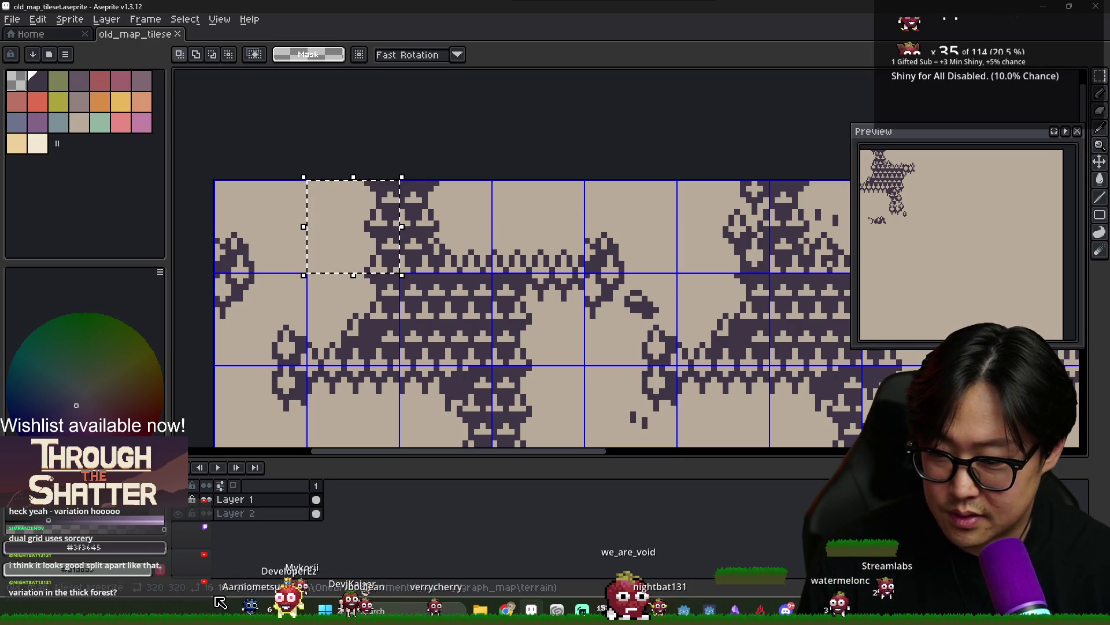
drag(368, 216, 312, 269)
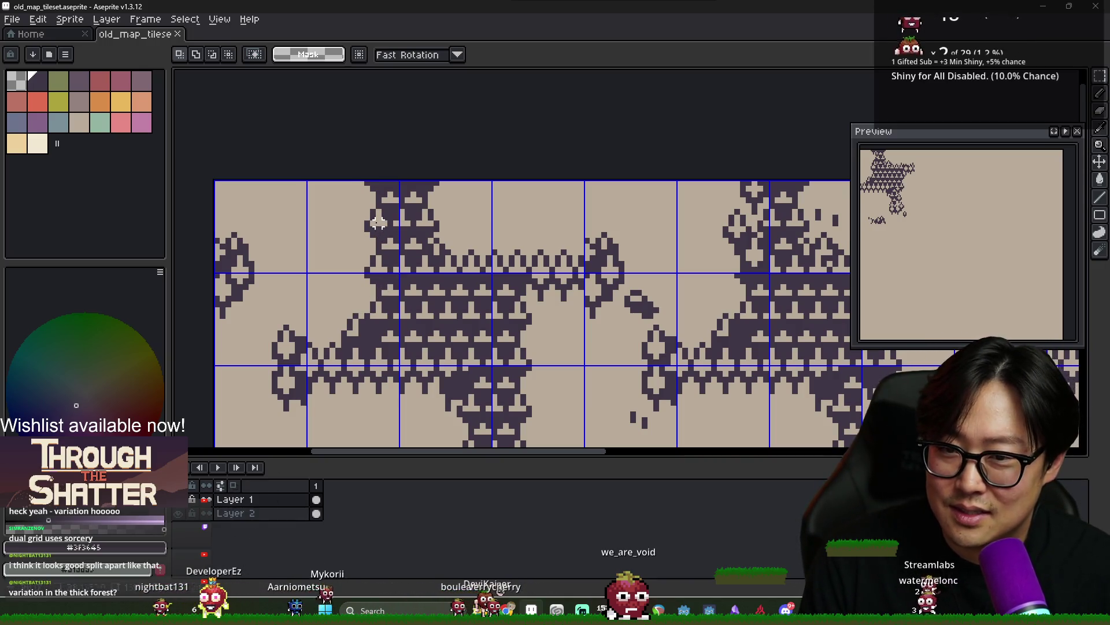
key(alt+Tab)
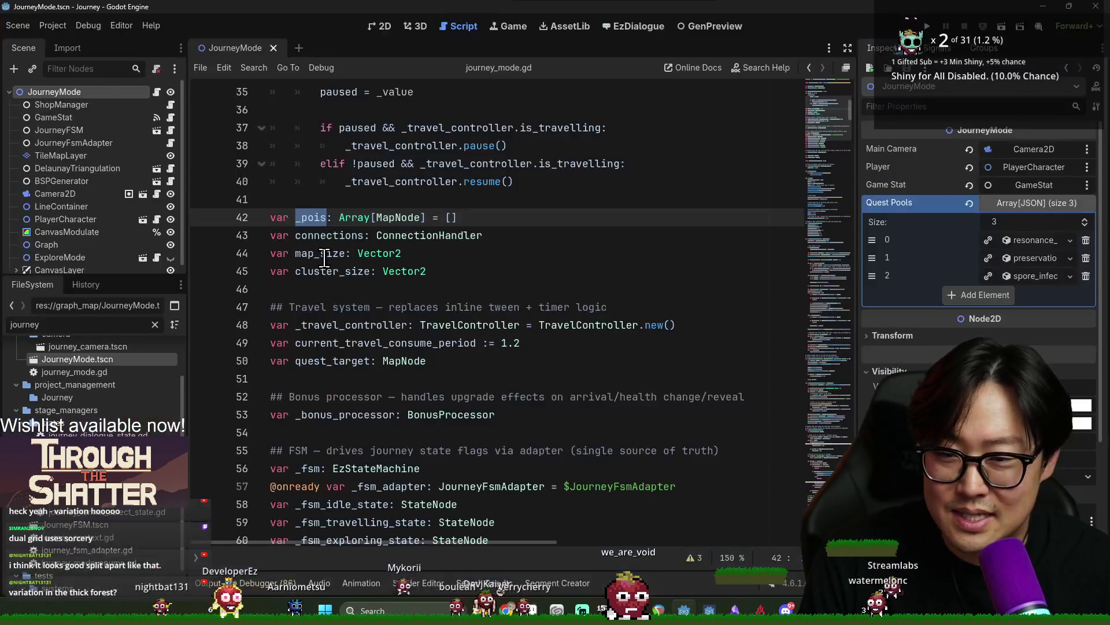
key(alt+Tab)
Clear the tile selection, zoom back out, and compare with the Godot script at line 44
click(361, 258)
scroll(418, 269, down, 4)
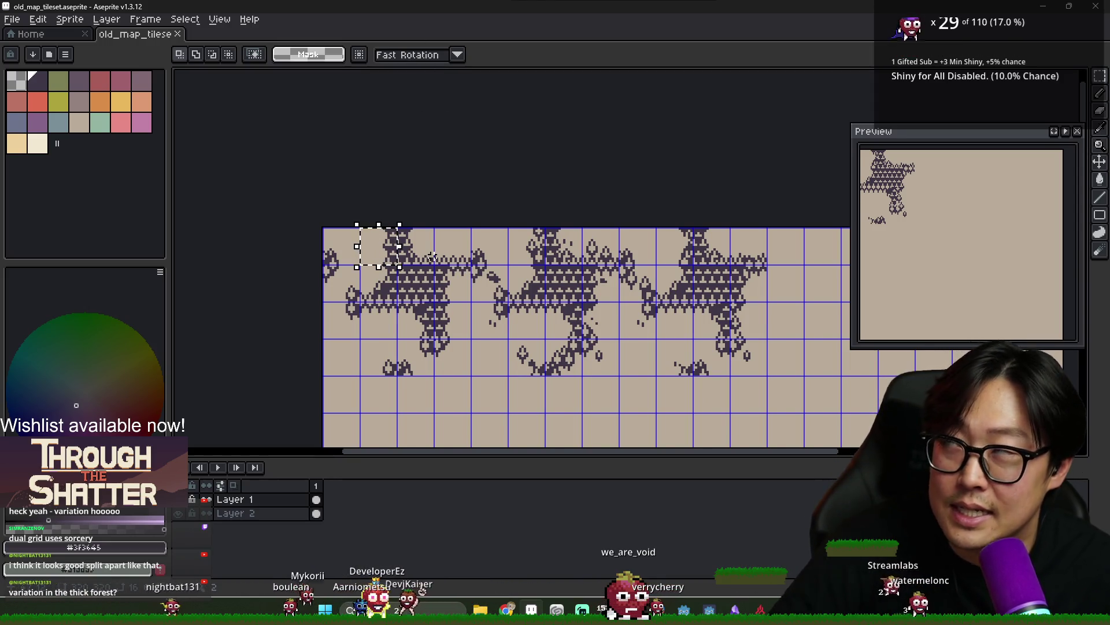
key(alt+Tab)
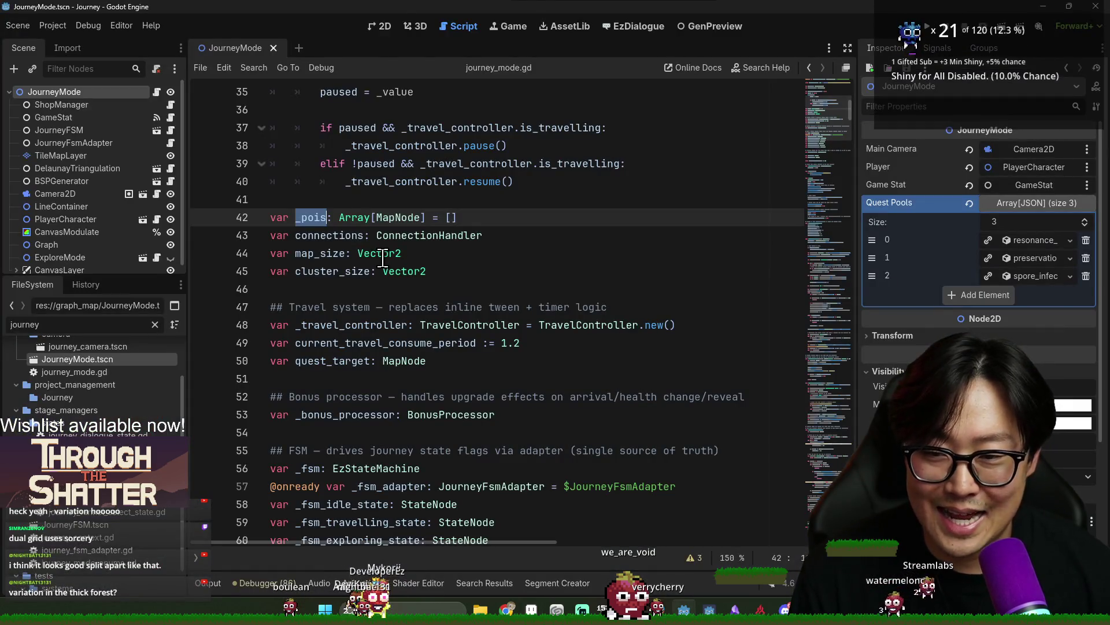
click(382, 258)
key(alt+Tab)
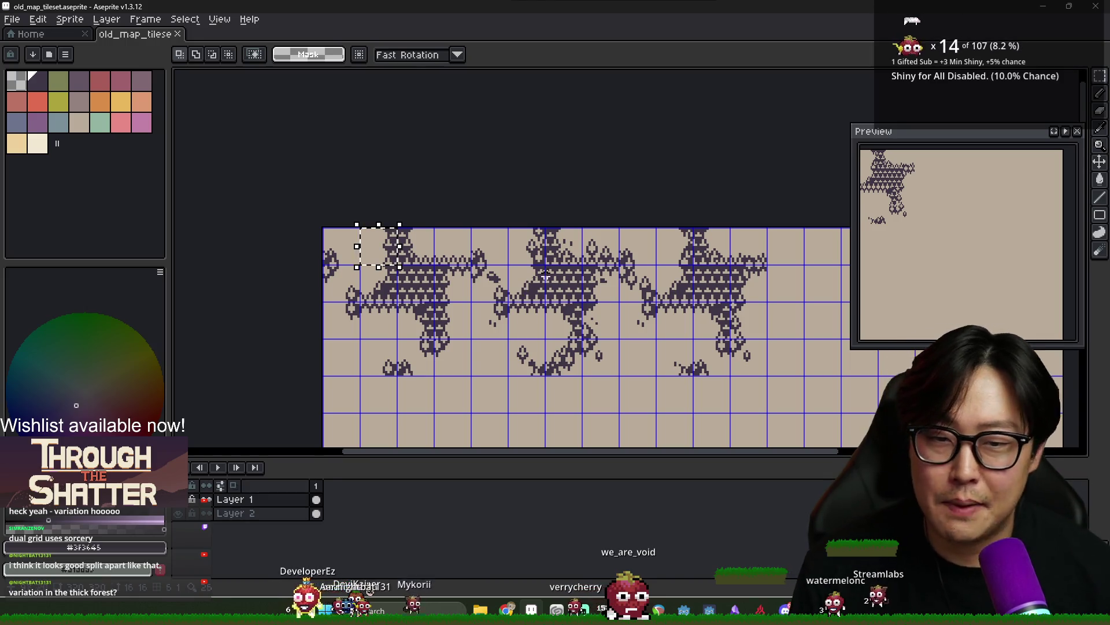
key(alt+Tab)
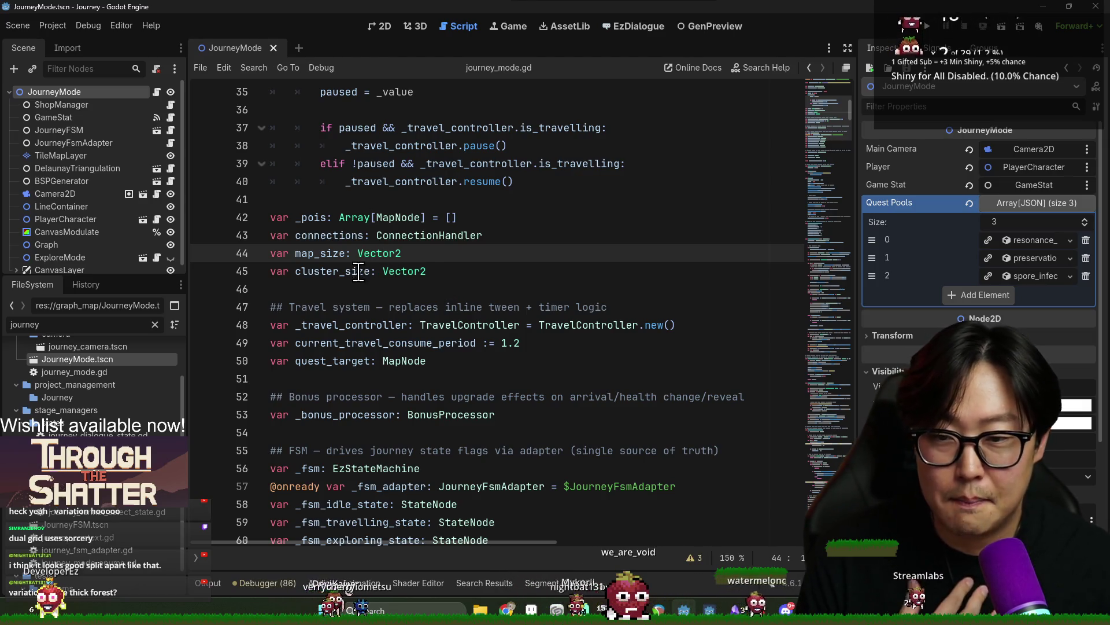
mouse_move(416, 270)
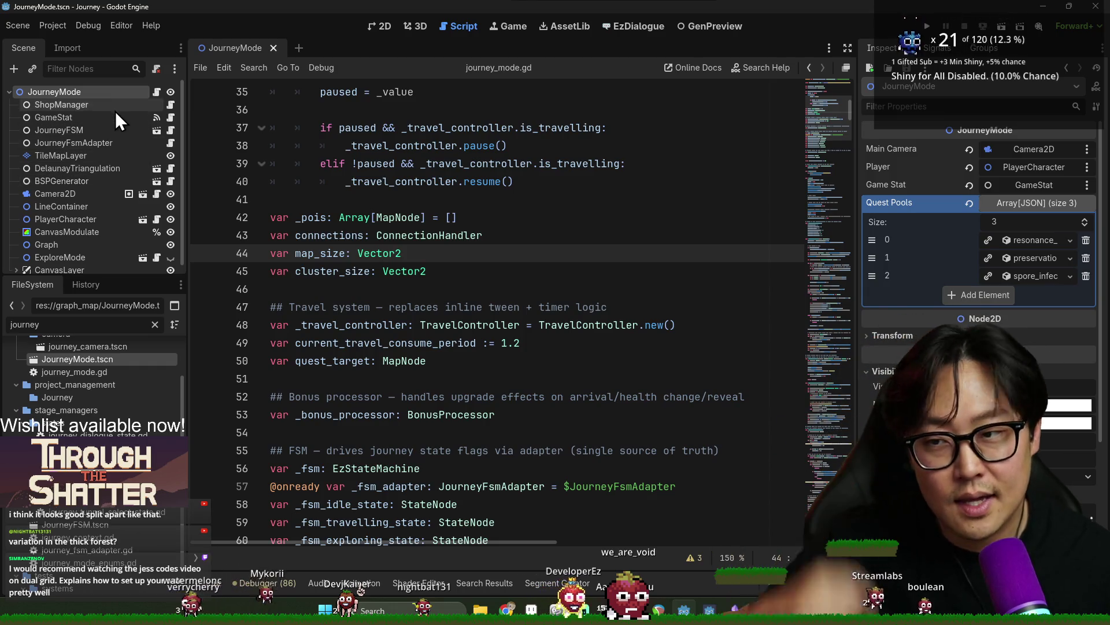
scroll(96, 356, up, 3)
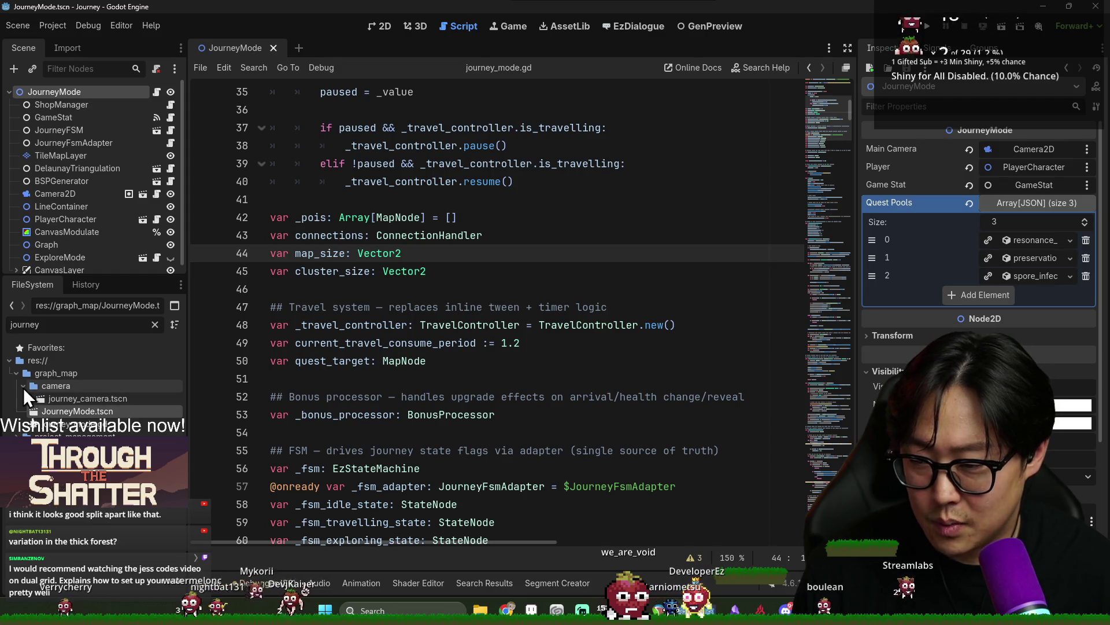
Add a TileMapLayer child under JourneyMode, found by searching node types for 'tile'
right_click(52, 95)
click(72, 109)
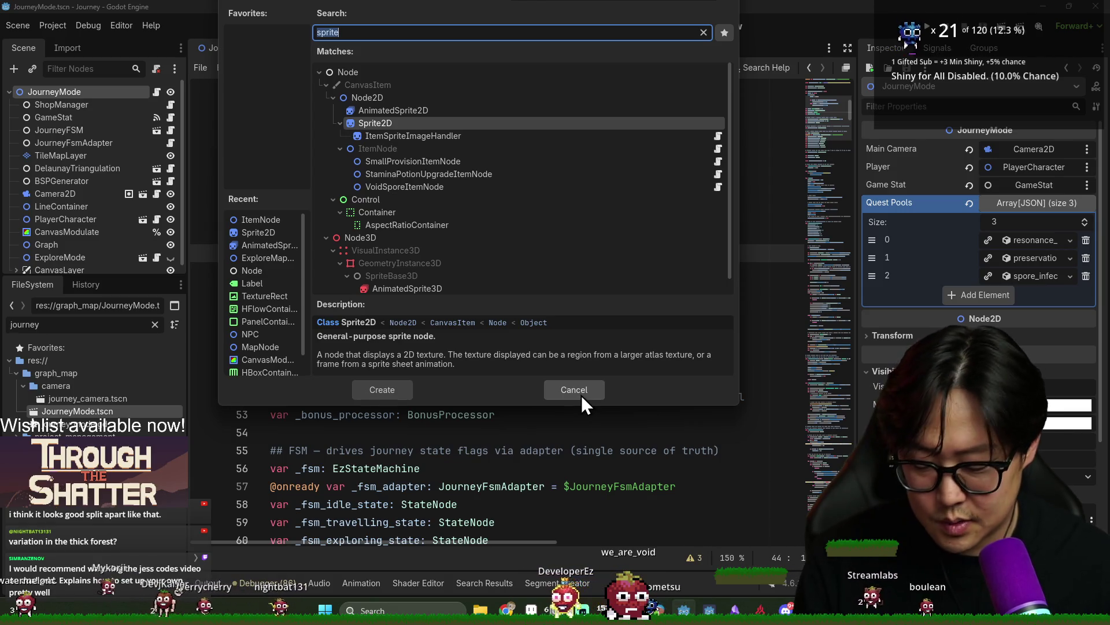
text(tile)
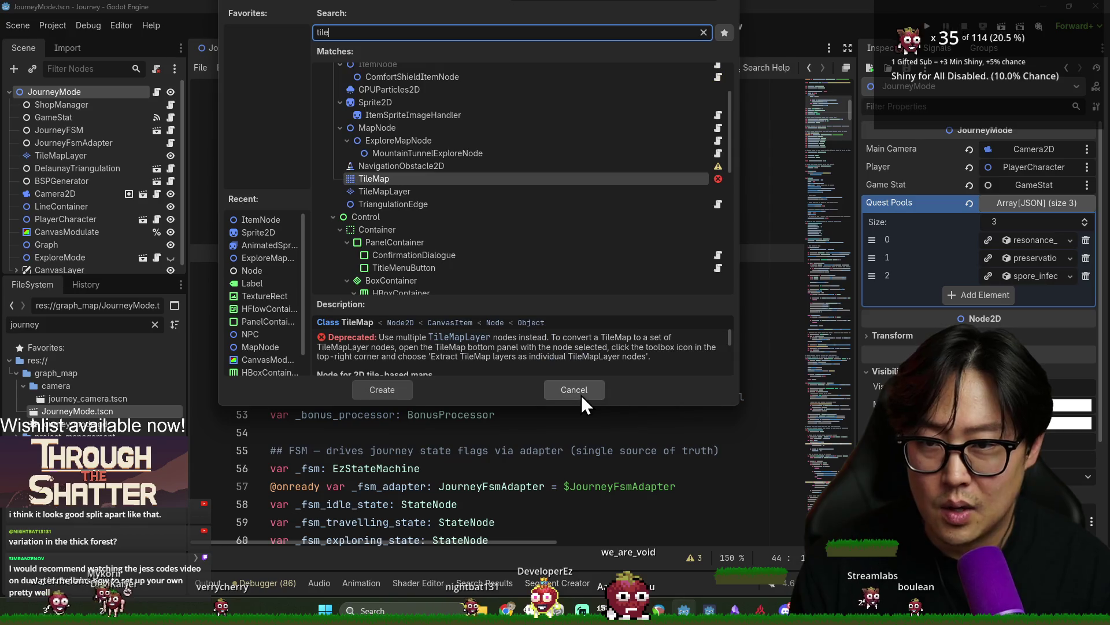
double_click(405, 191)
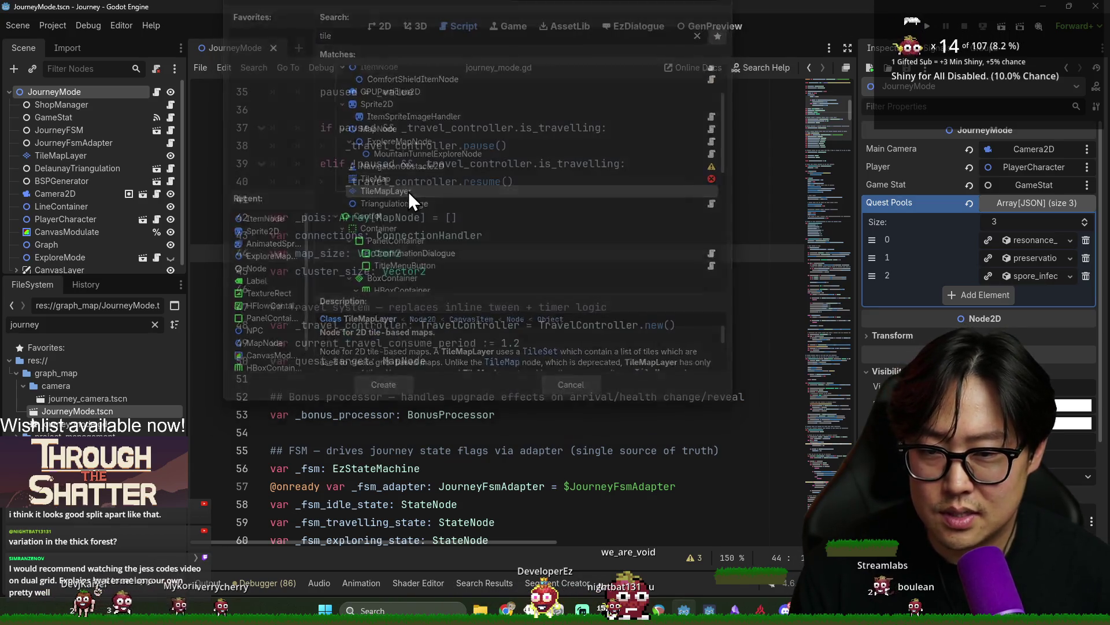
Move the new TileMapLayer to first under JourneyMode and rename it MapDrawingTile
mouse_move(125, 256)
mouse_down()
mouse_move(114, 65)
mouse_move(102, 102)
mouse_up()
click(103, 103)
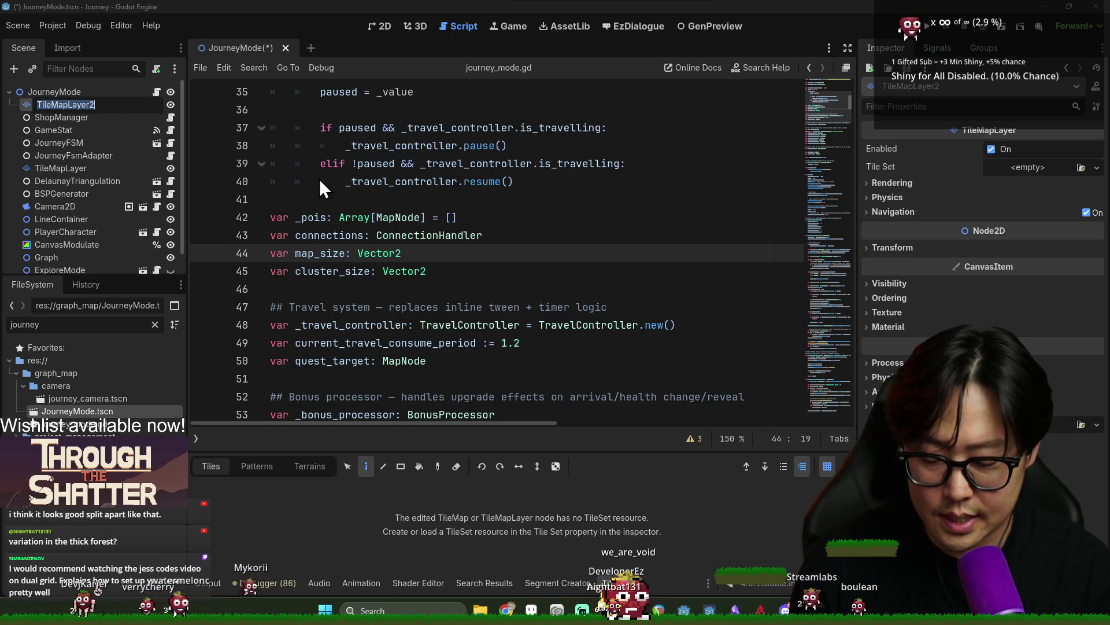
text(MapDrawing)
key(Return)
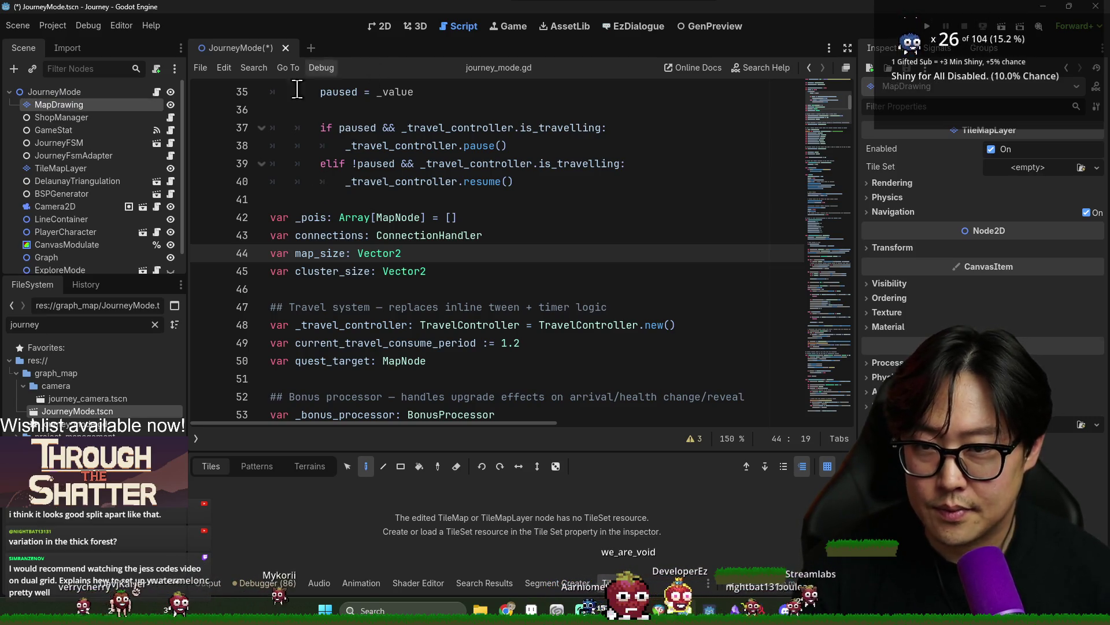
click(130, 106)
text(le)
key(Return)
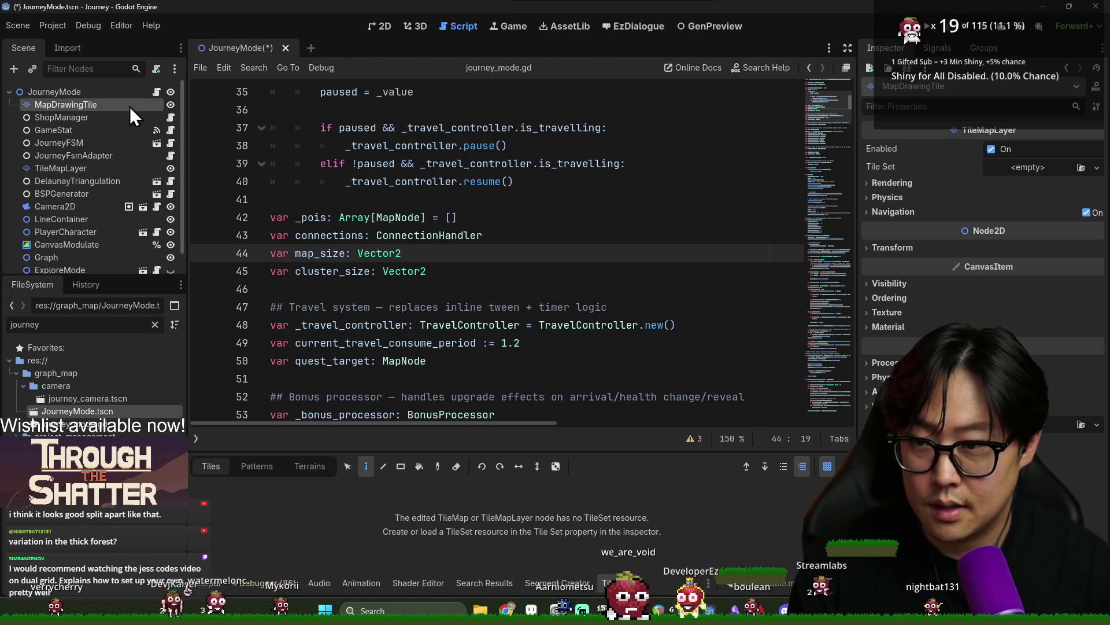
Save the scene and give MapDrawingTile a new TileSet in the Inspector
click(379, 27)
key(ctrl+s)
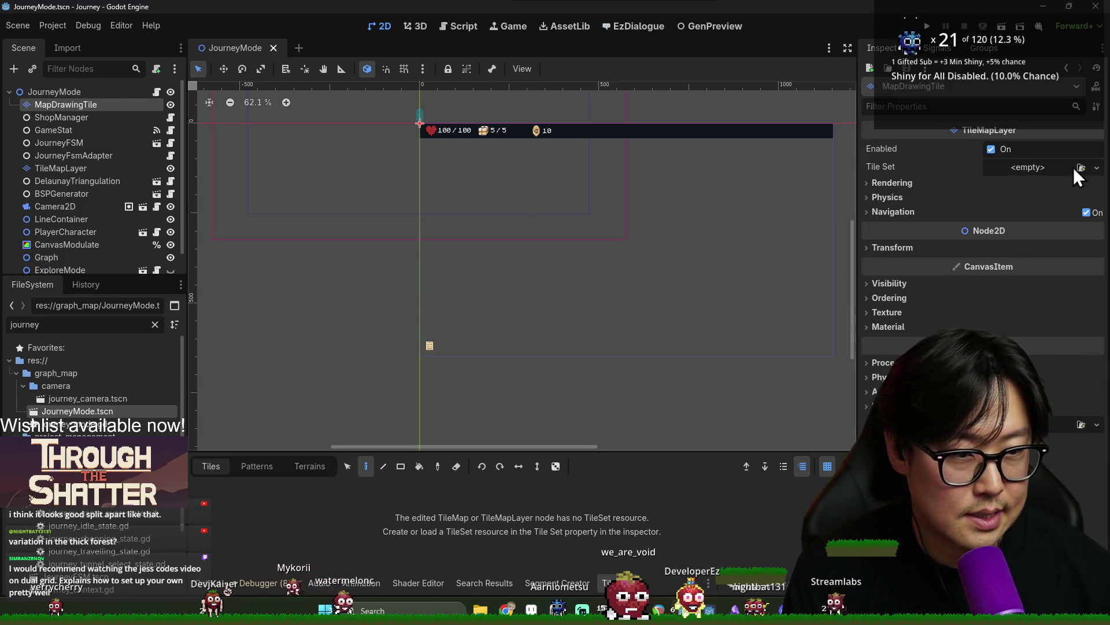
click(1076, 168)
click(1047, 203)
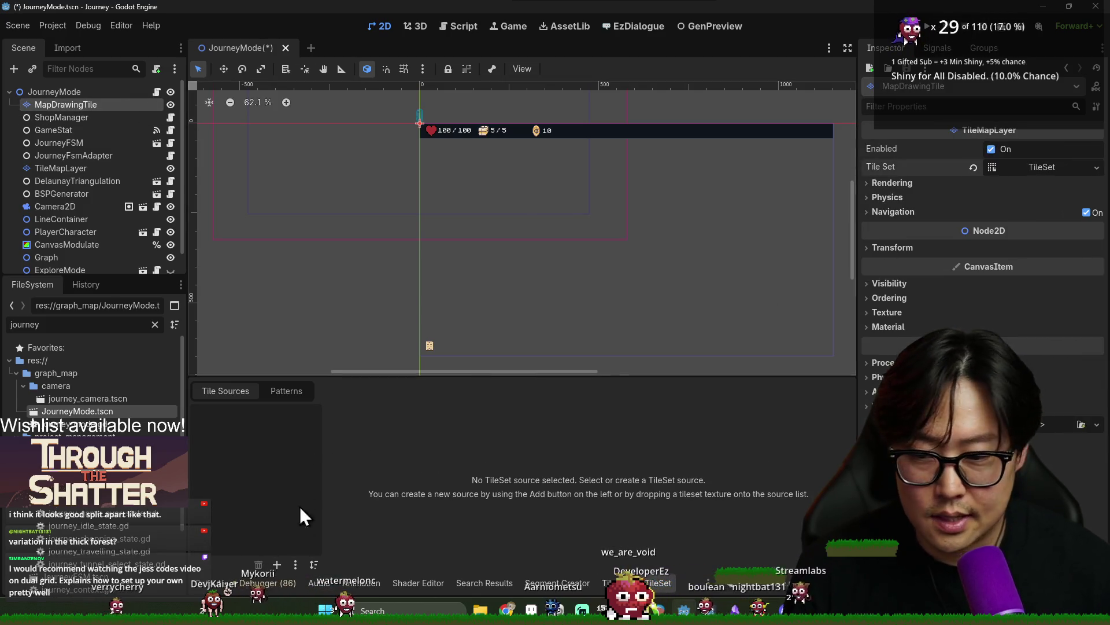
key(alt+Tab)
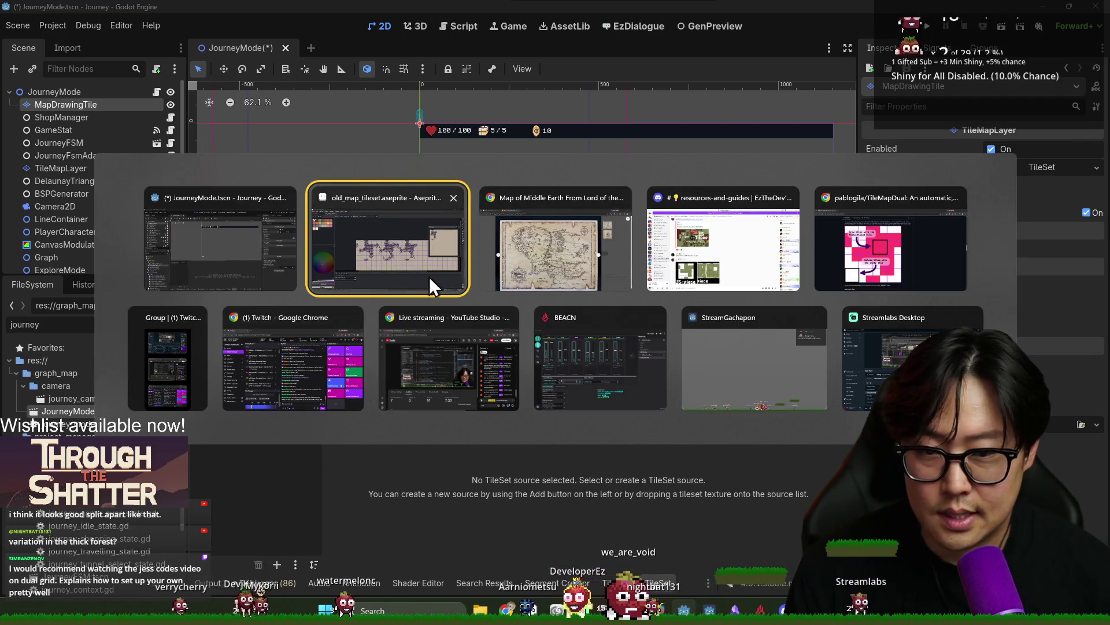
Bring up the old map tileset and browse the Edit menu and Save As folders without saving
click(430, 276)
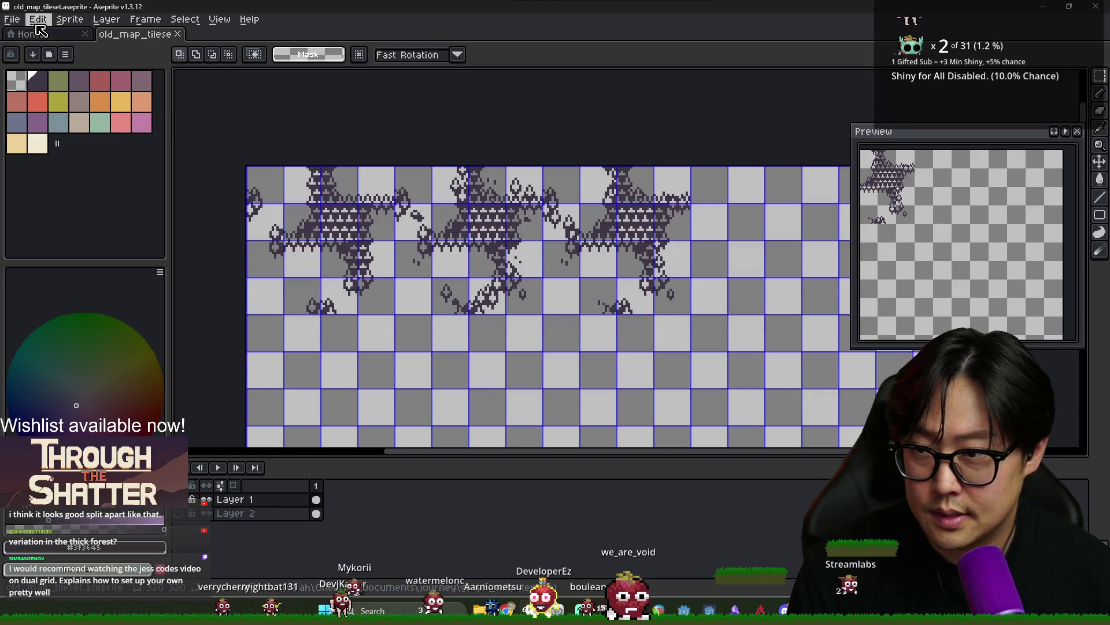
click(38, 19)
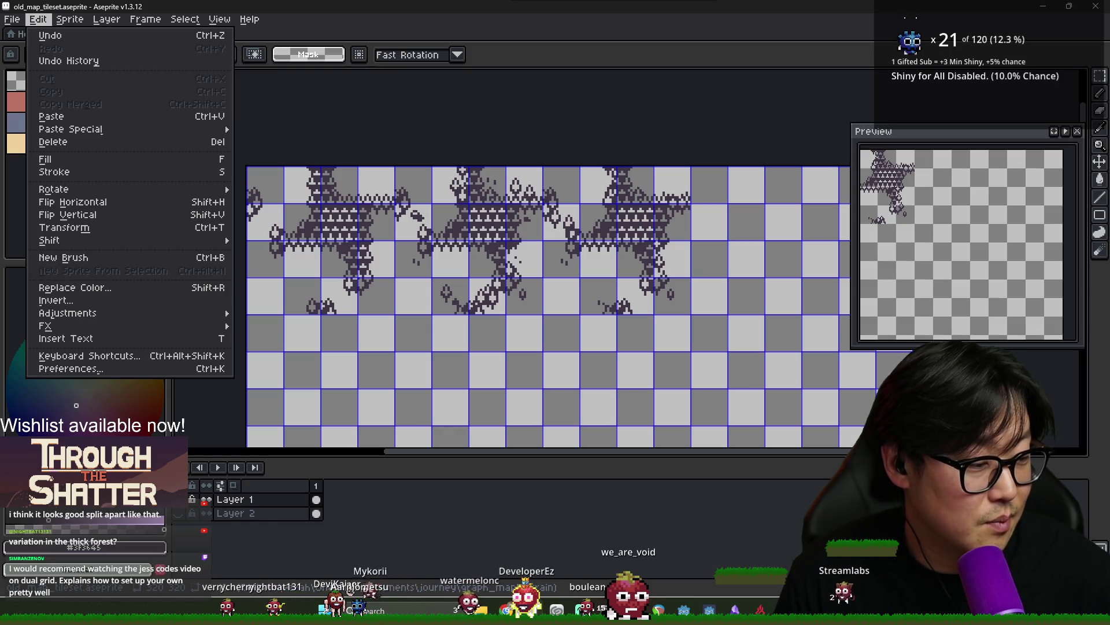
click(547, 67)
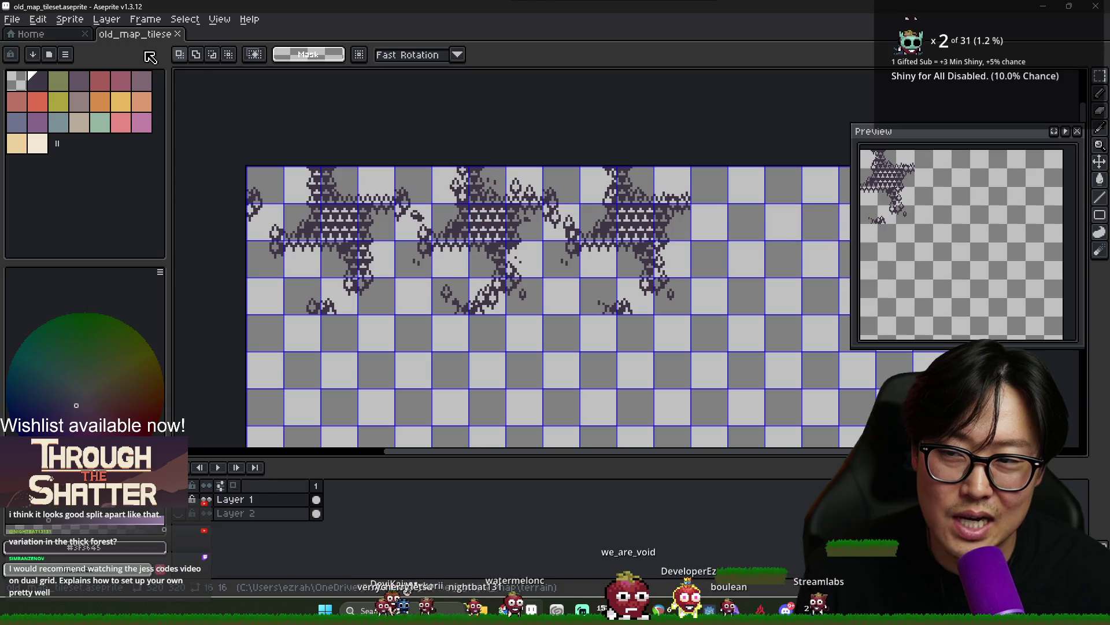
click(11, 19)
click(60, 92)
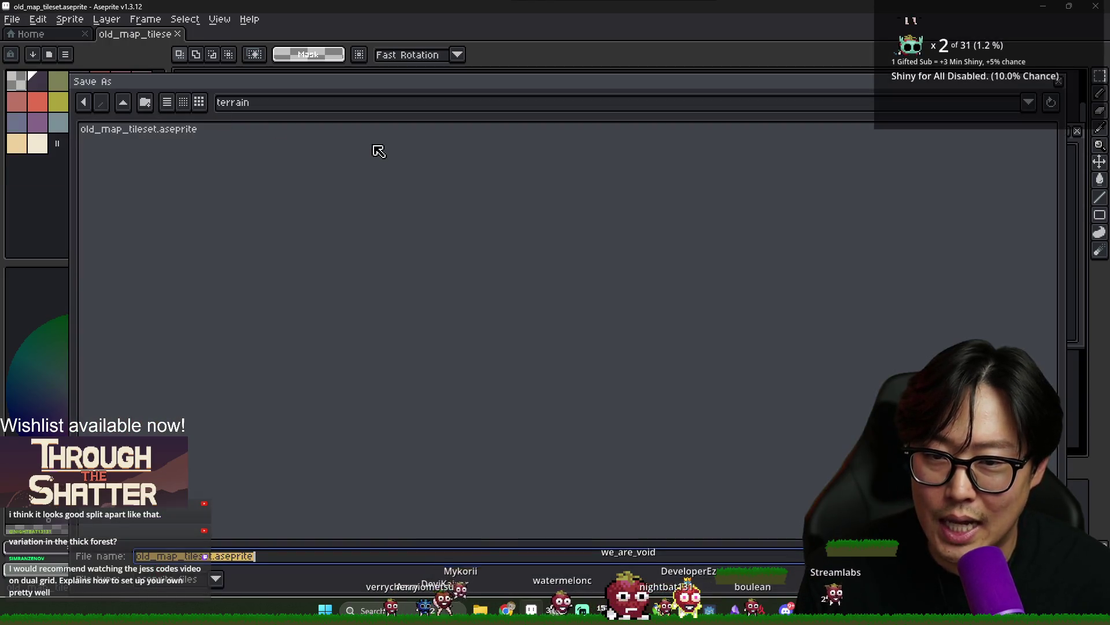
click(124, 104)
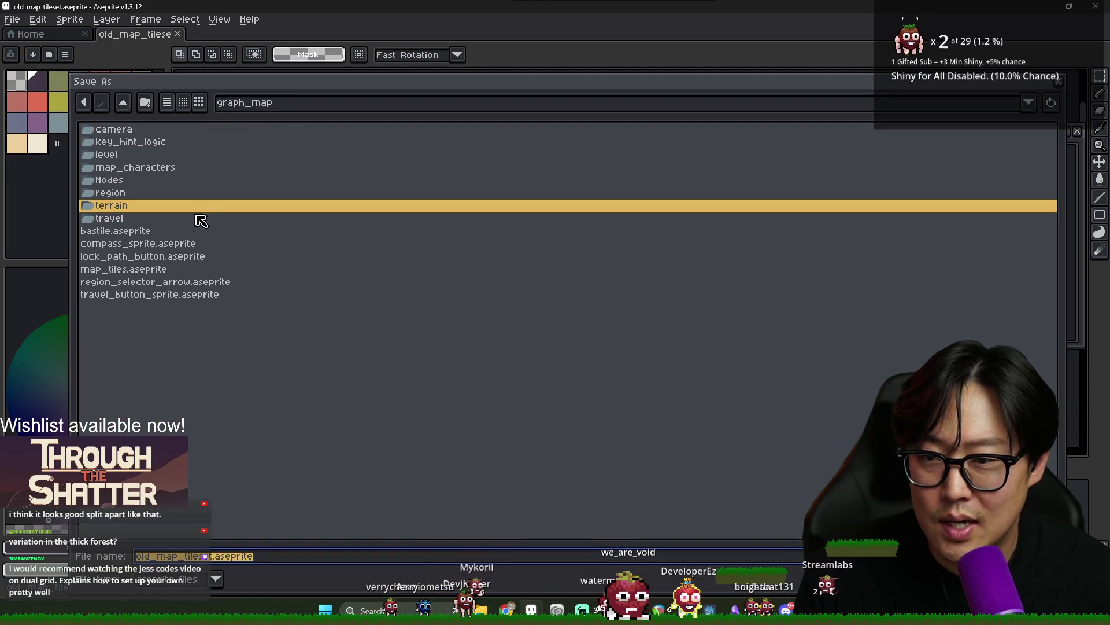
double_click(164, 212)
key(Escape)
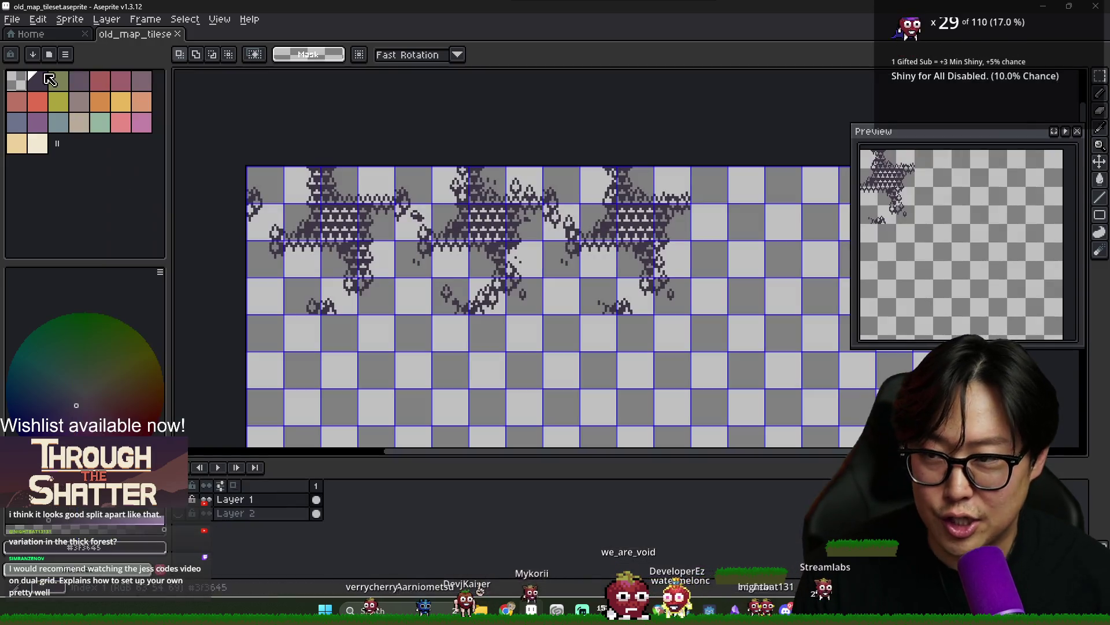
Export the drawing as old_map_tileset.png with the default export settings
click(12, 19)
mouse_move(115, 134)
click(163, 137)
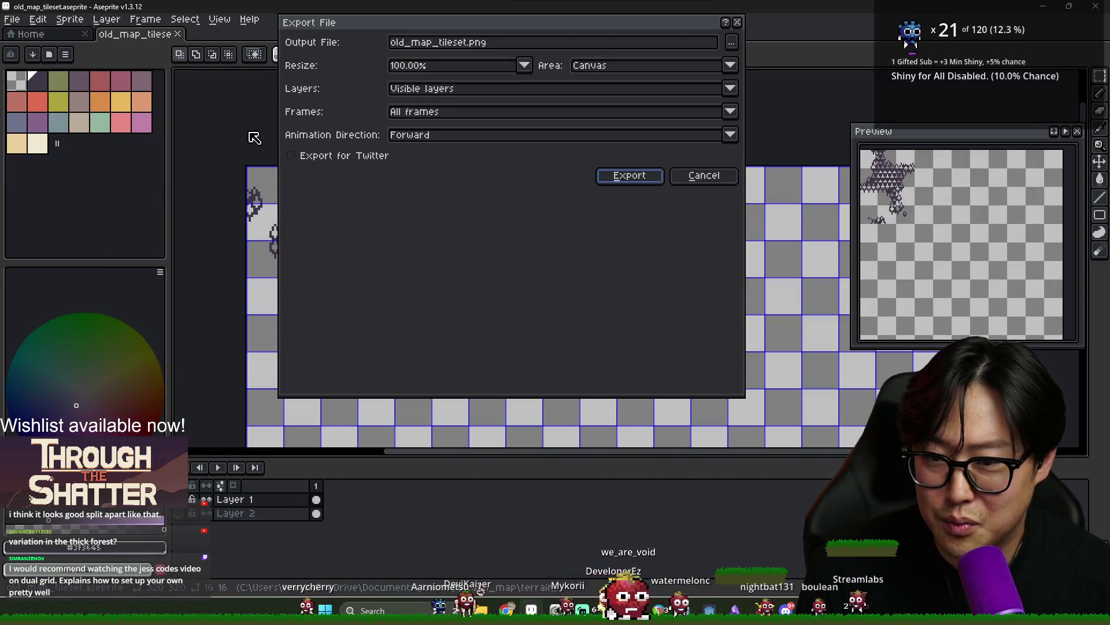
key(Return)
key(alt+Tab)
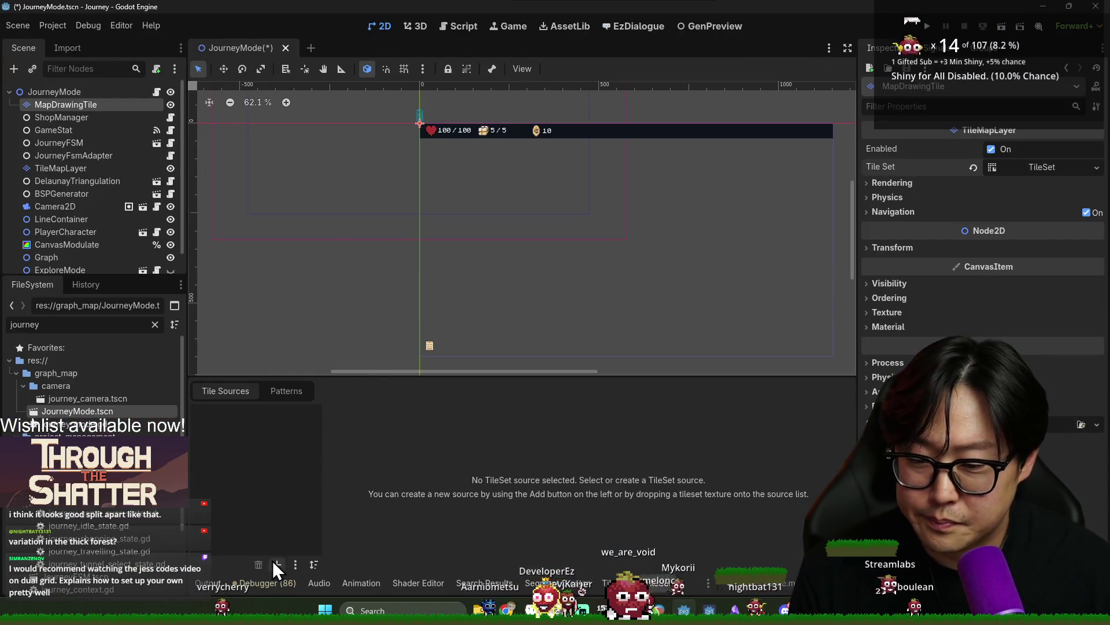
Add old_map_tileset.png as an atlas source with auto-created tiles, then save the scene
click(277, 564)
click(305, 566)
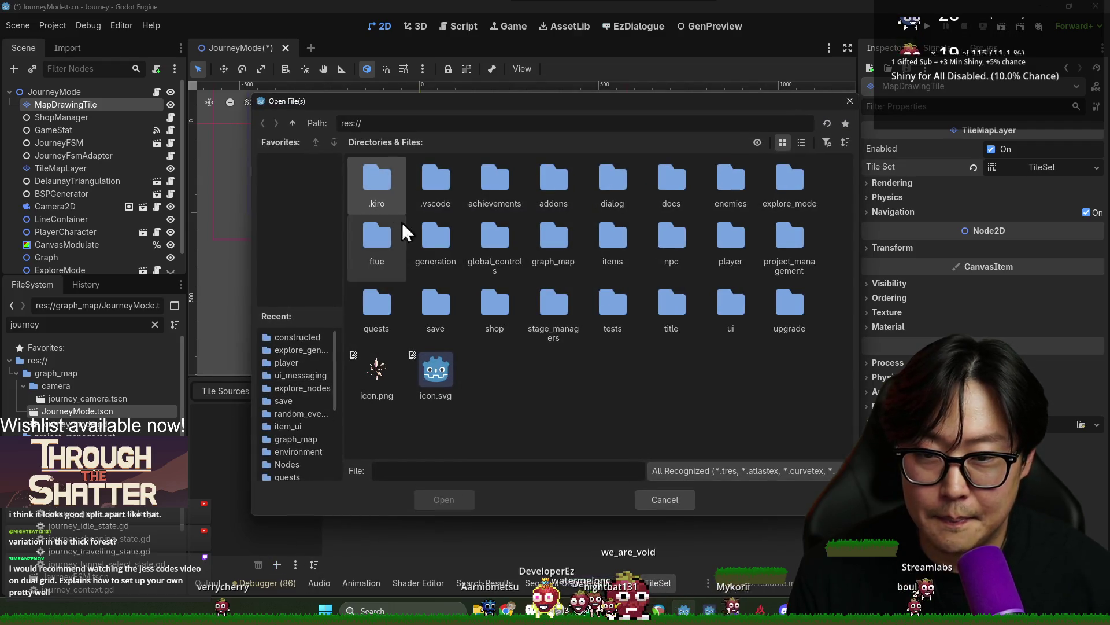
key(Escape)
double_click(89, 324)
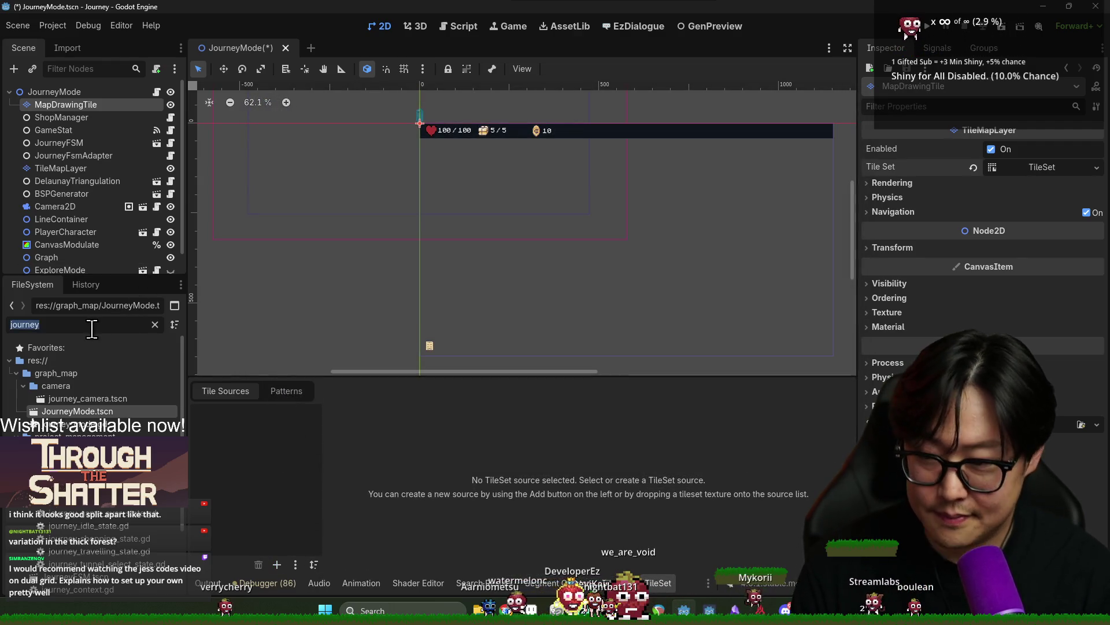
text(old)
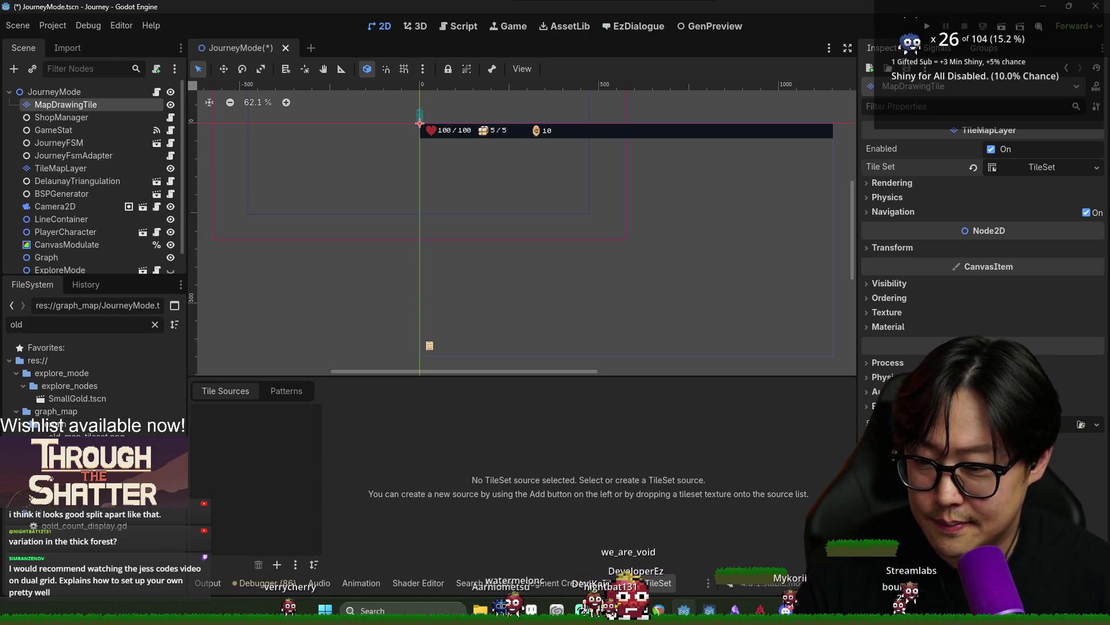
drag(81, 435, 284, 484)
click(508, 341)
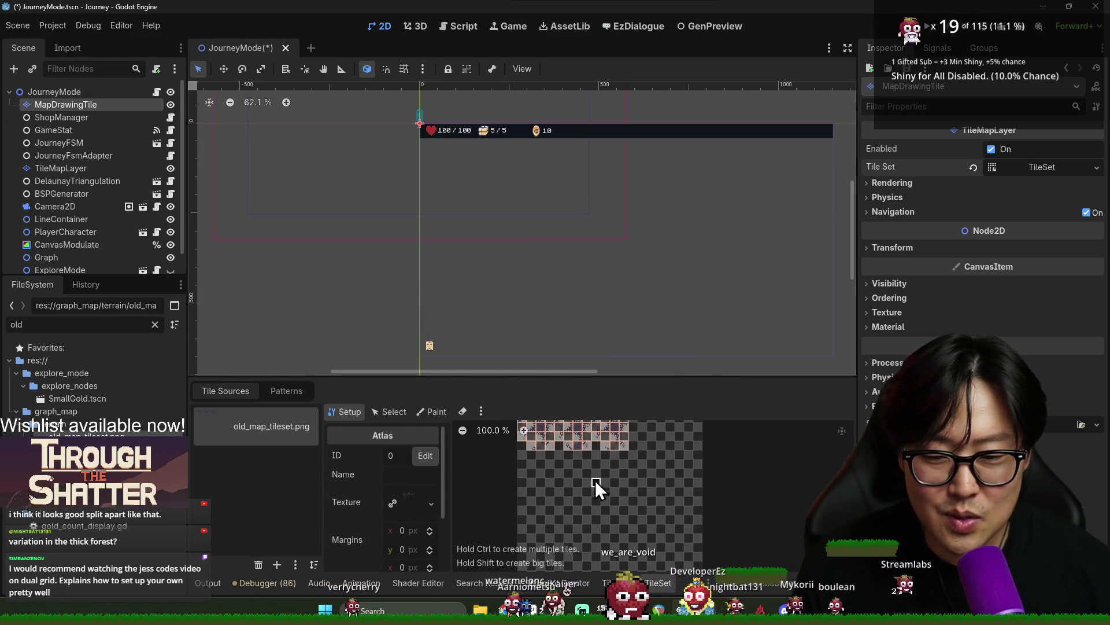
scroll(596, 490, up, 5)
scroll(596, 494, down, 3)
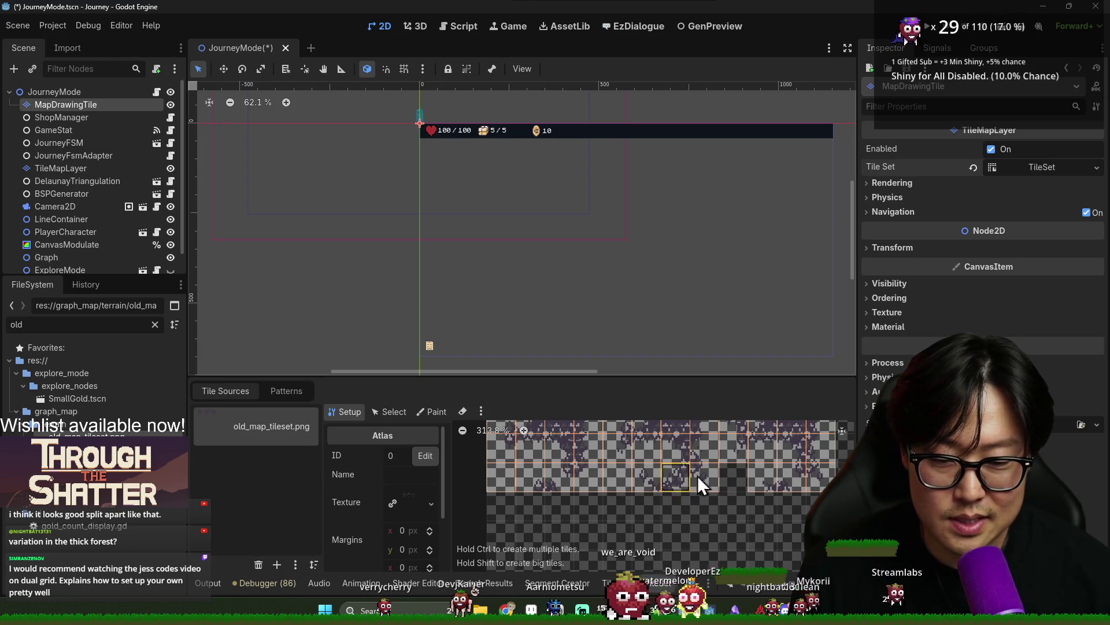
key(ctrl+s)
Resize the tile editing panel and 2D scene view to inspect the new atlas
scroll(561, 481, right, 3)
scroll(591, 450, up, 2)
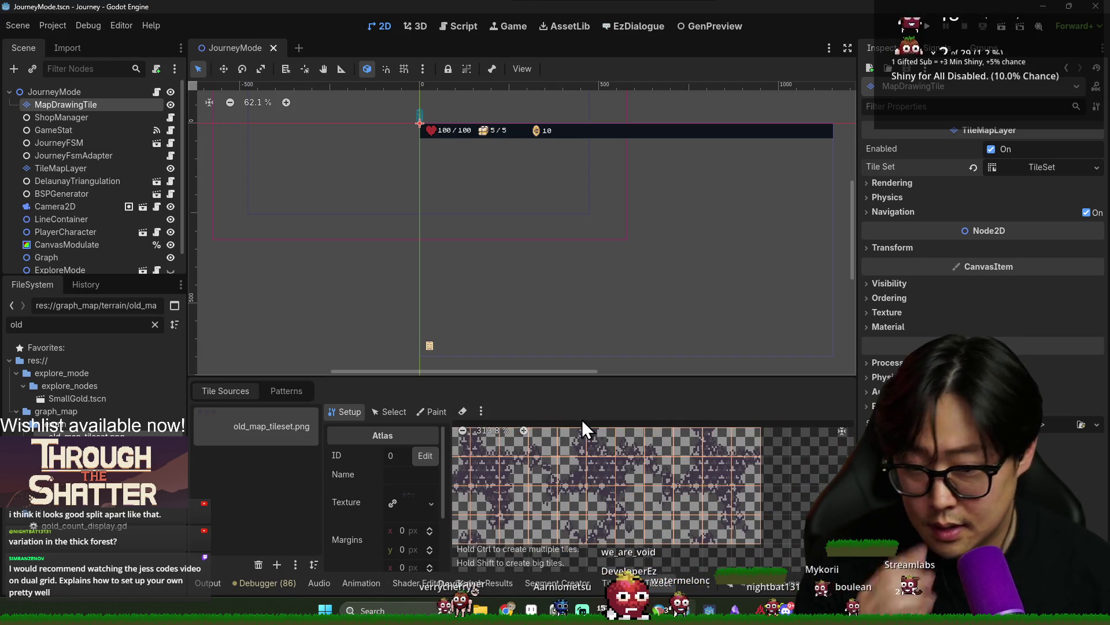
drag(578, 376, 585, 318)
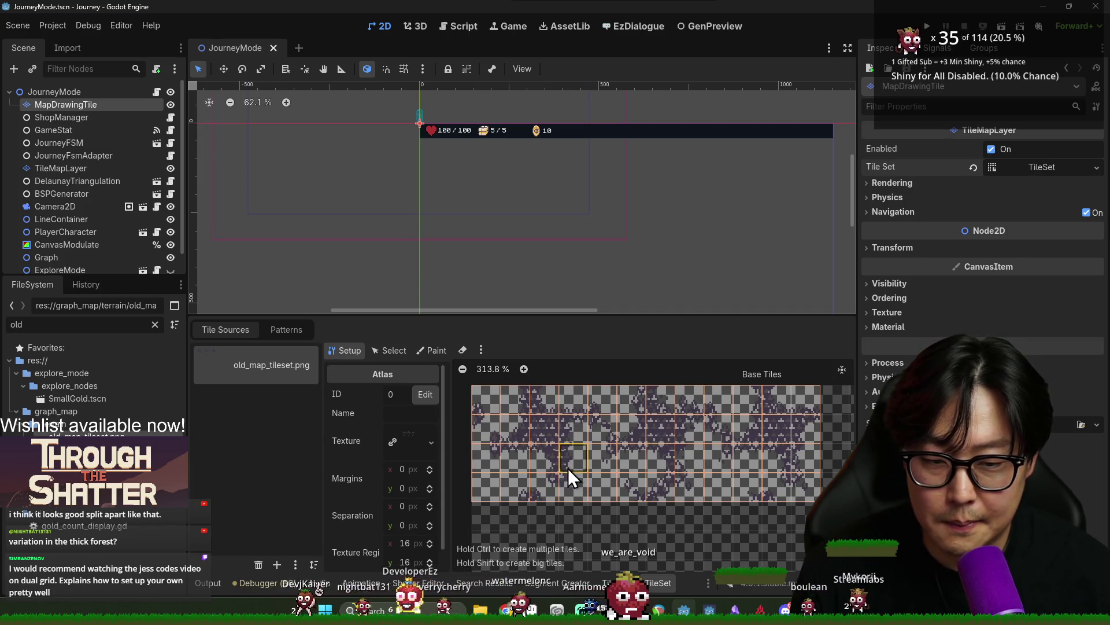
scroll(680, 430, right, 2)
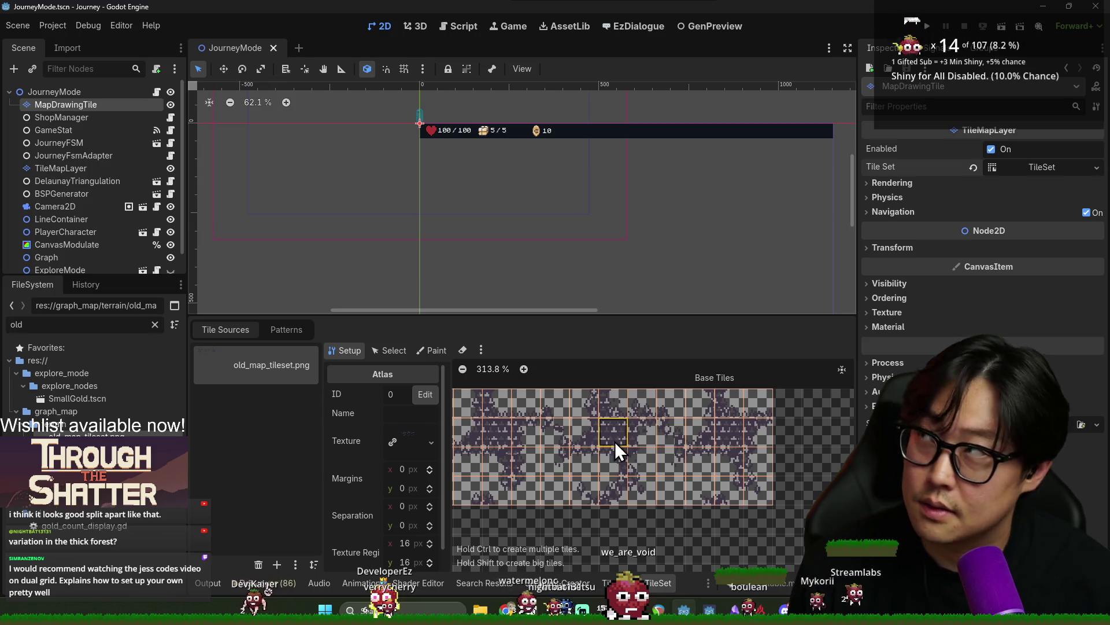
scroll(668, 441, left, 1)
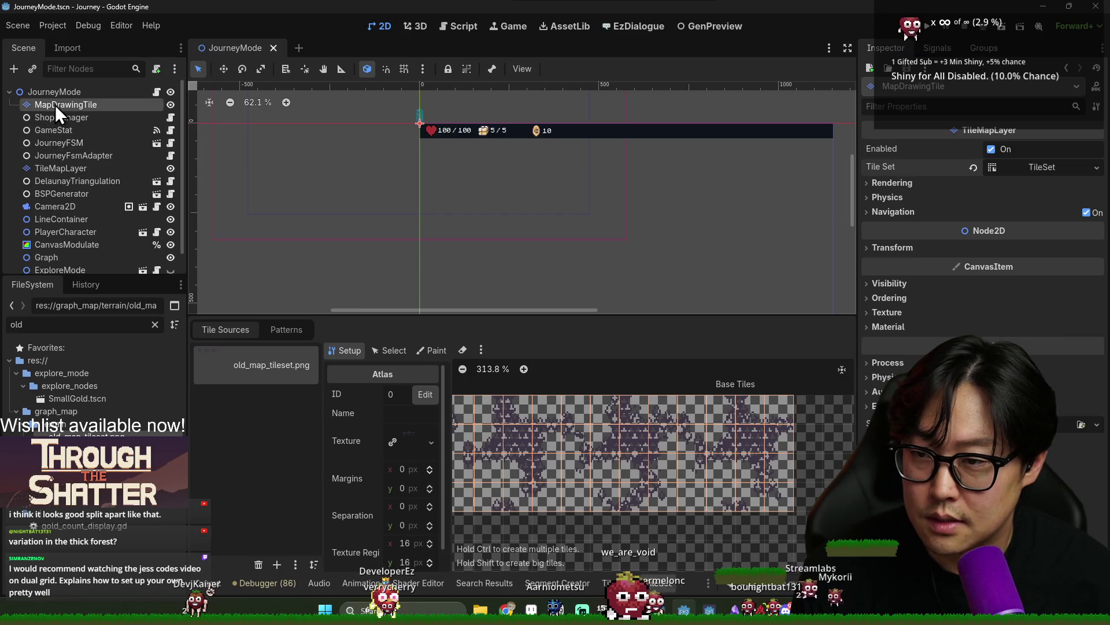
drag(483, 316, 485, 359)
scroll(489, 281, right, 3)
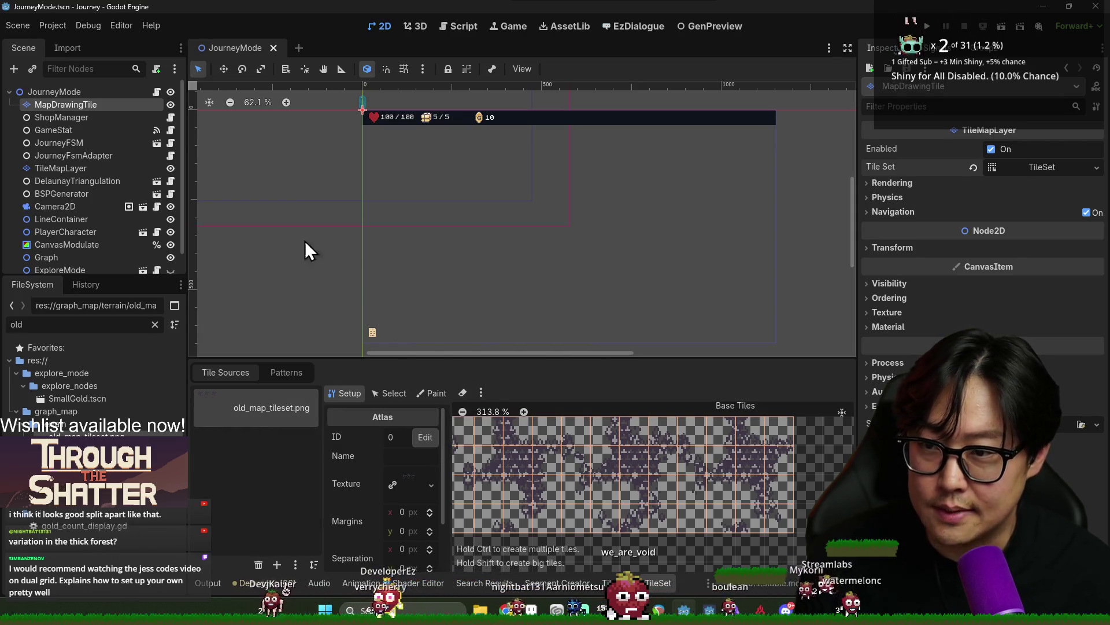
Attach a new map_drawing_tile.gd script to MapDrawingTile, stored in the terrain folder
right_click(117, 107)
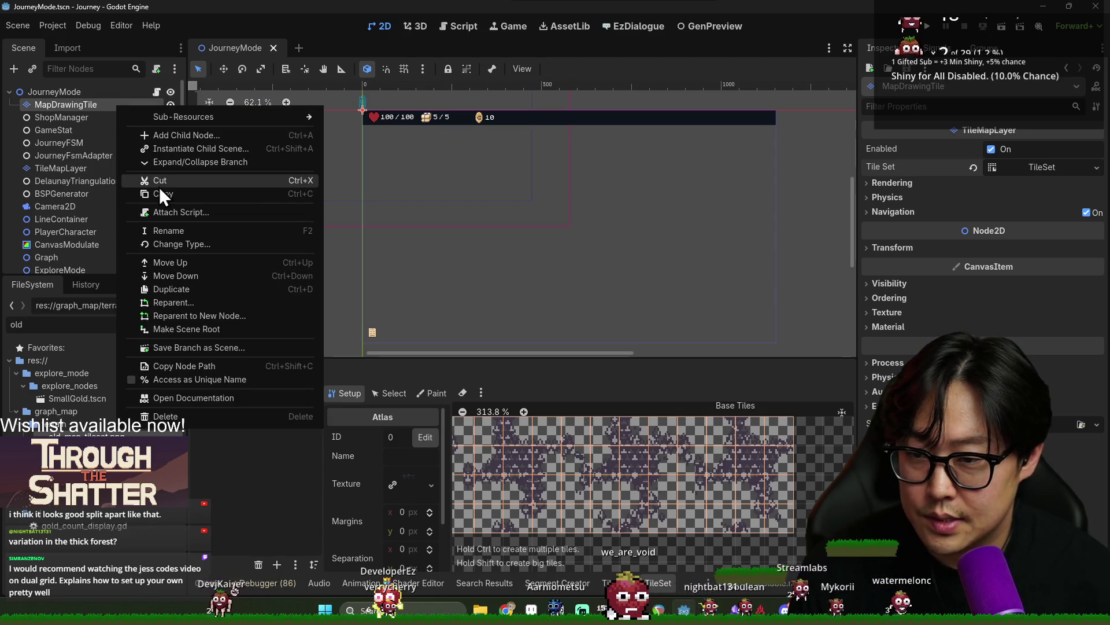
click(178, 218)
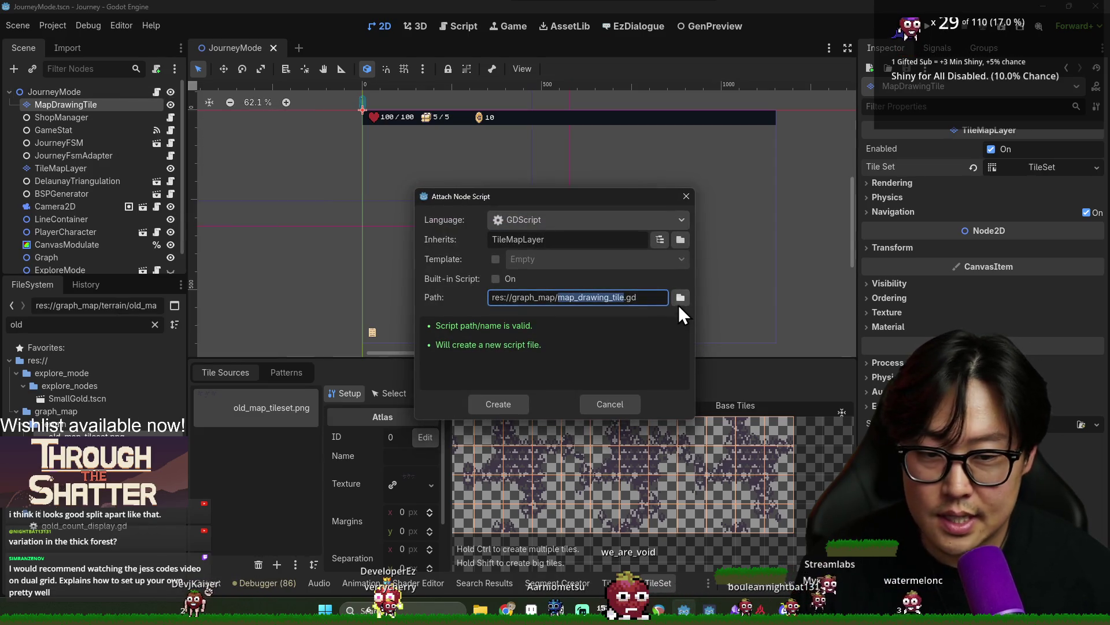
click(678, 298)
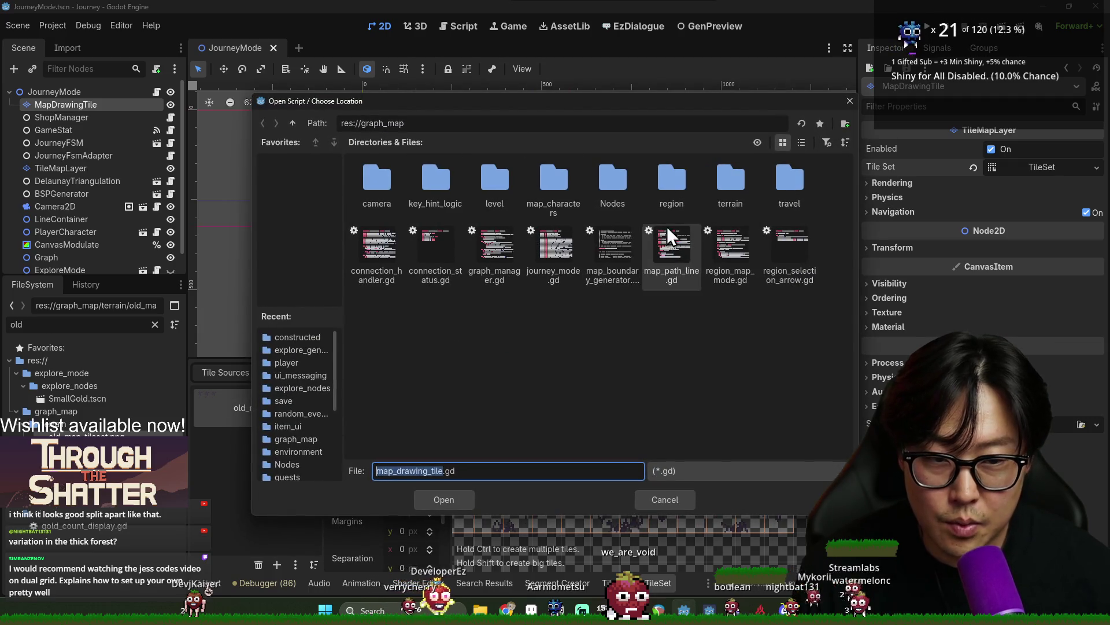
double_click(724, 190)
click(438, 501)
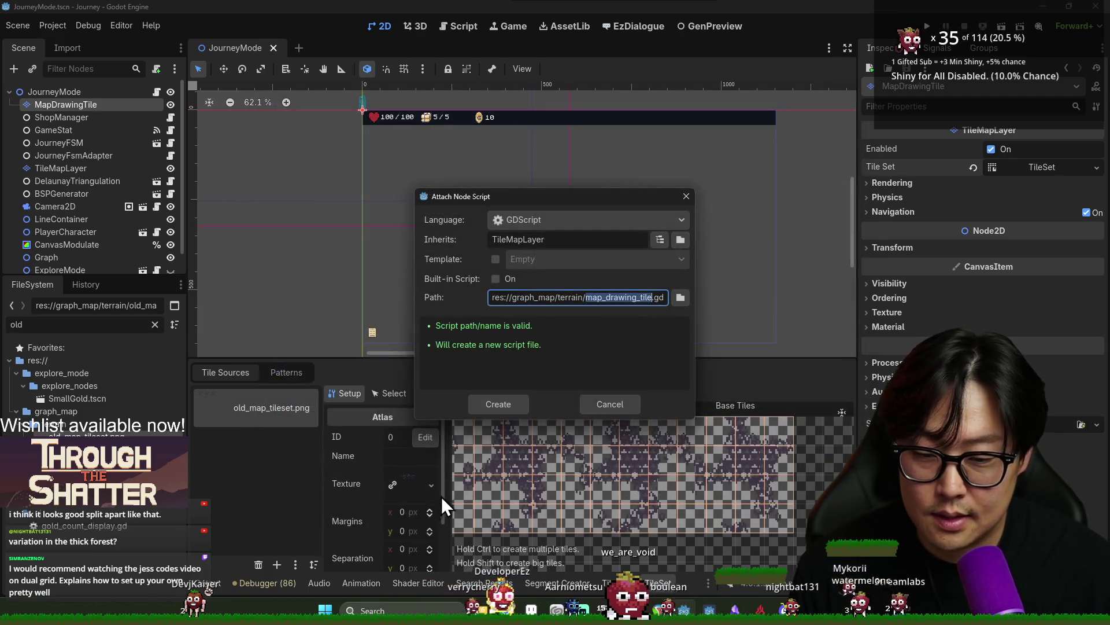
click(501, 404)
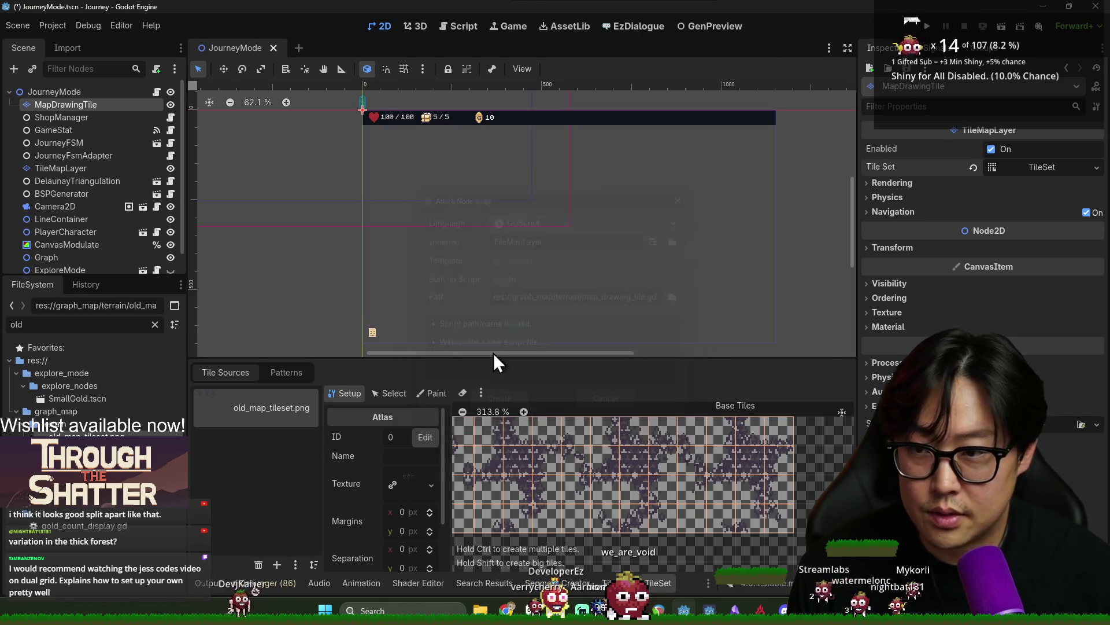
Declare class_name MapDrawingTileMap, save, and expand the TileSet showing square 16×16 tiles
text(ass_name MapDrawing)
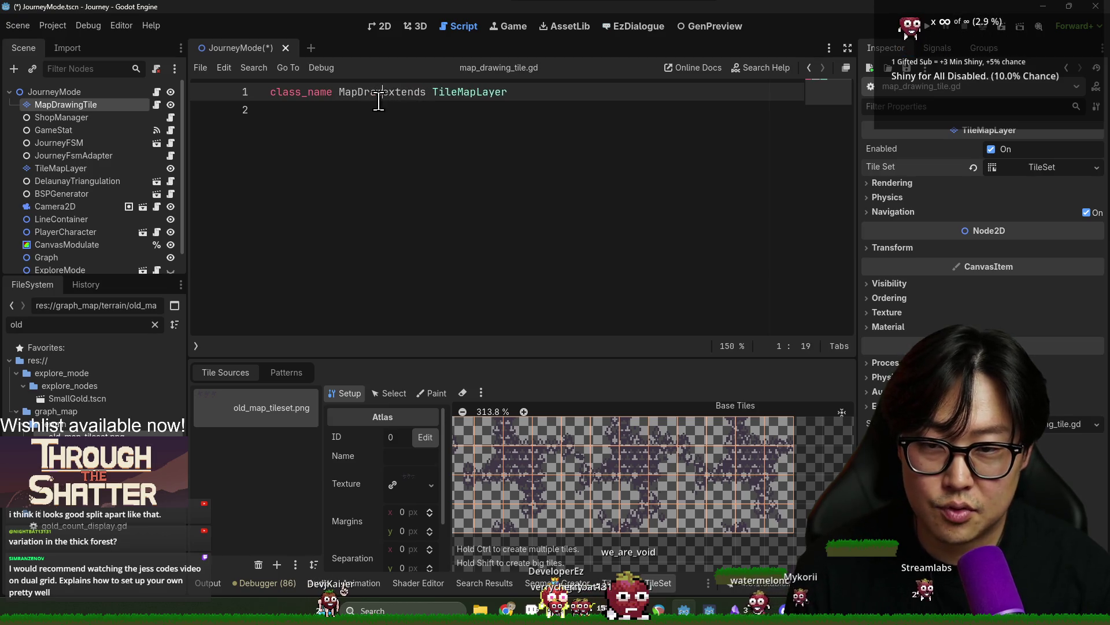
text(TileMap)
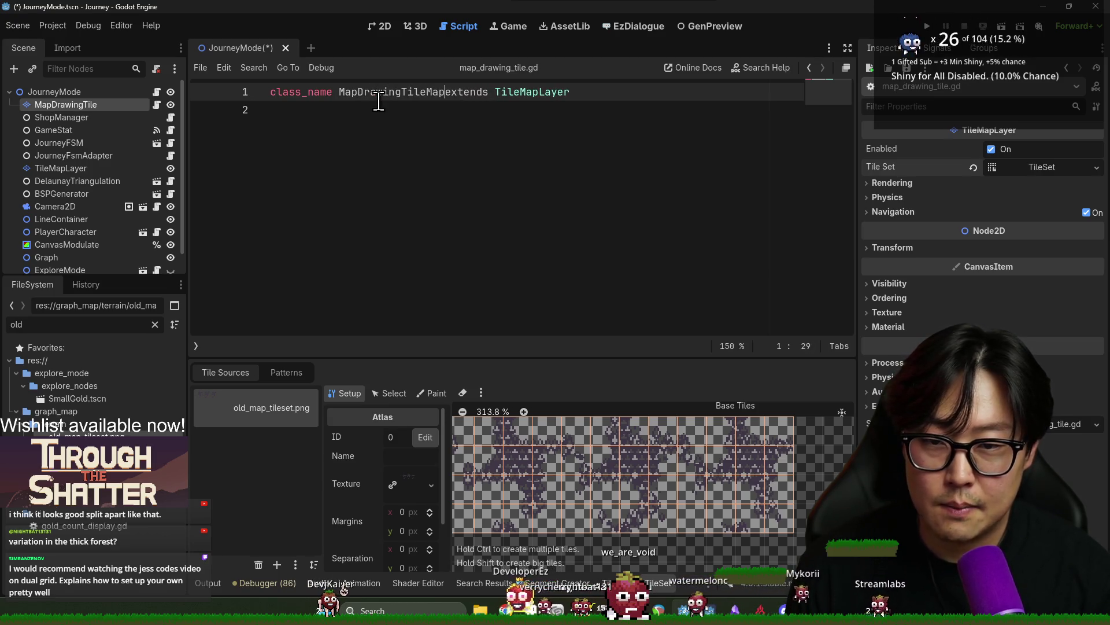
key(ctrl+s)
key(Return)
key(Return)
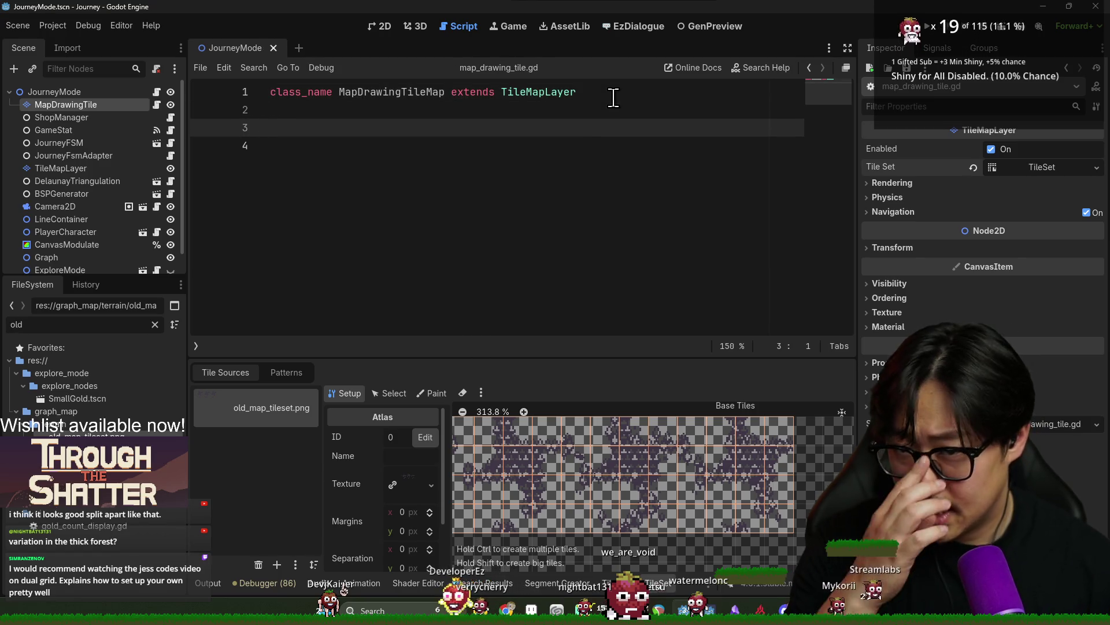
key(ctrl+z)
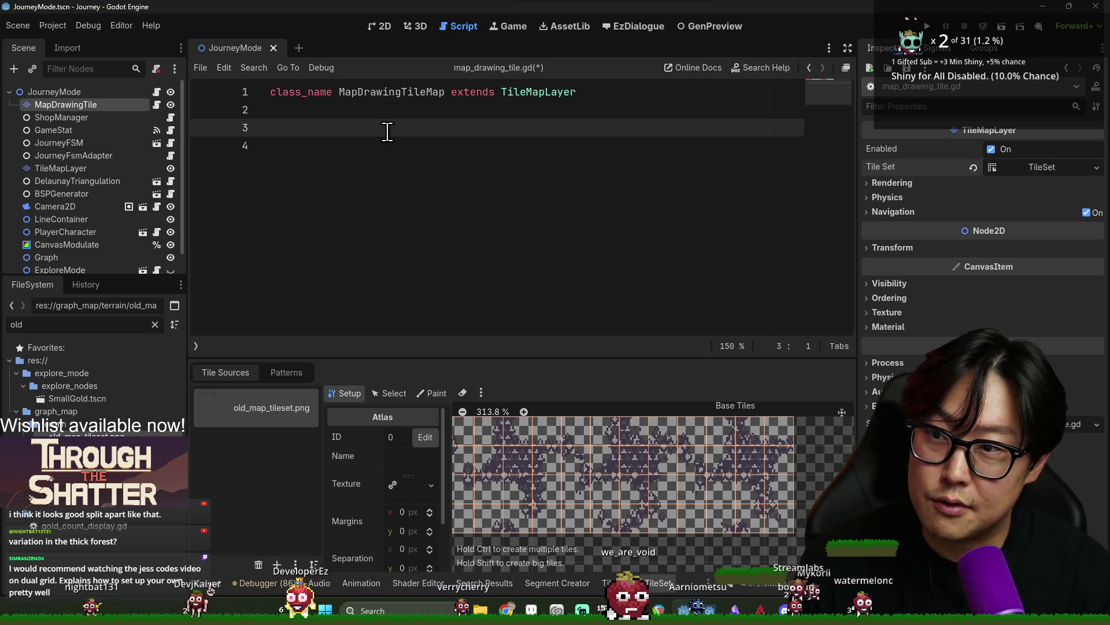
click(1035, 166)
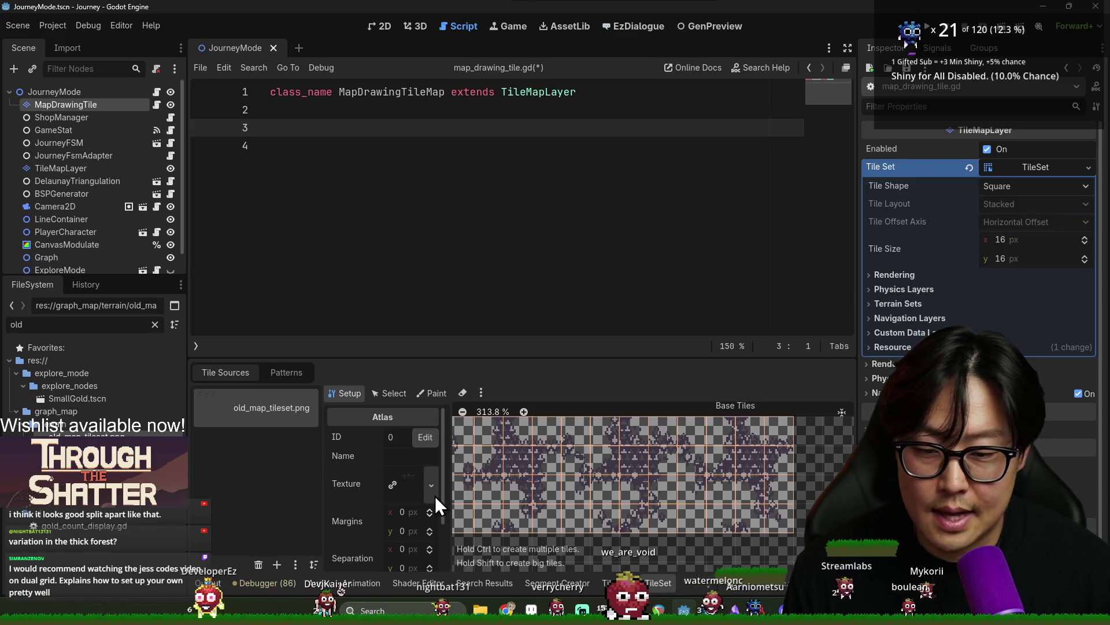
Save map_drawing_tile.gd and begin a 'func' declaration on a new line 3
scroll(433, 498, down, 2)
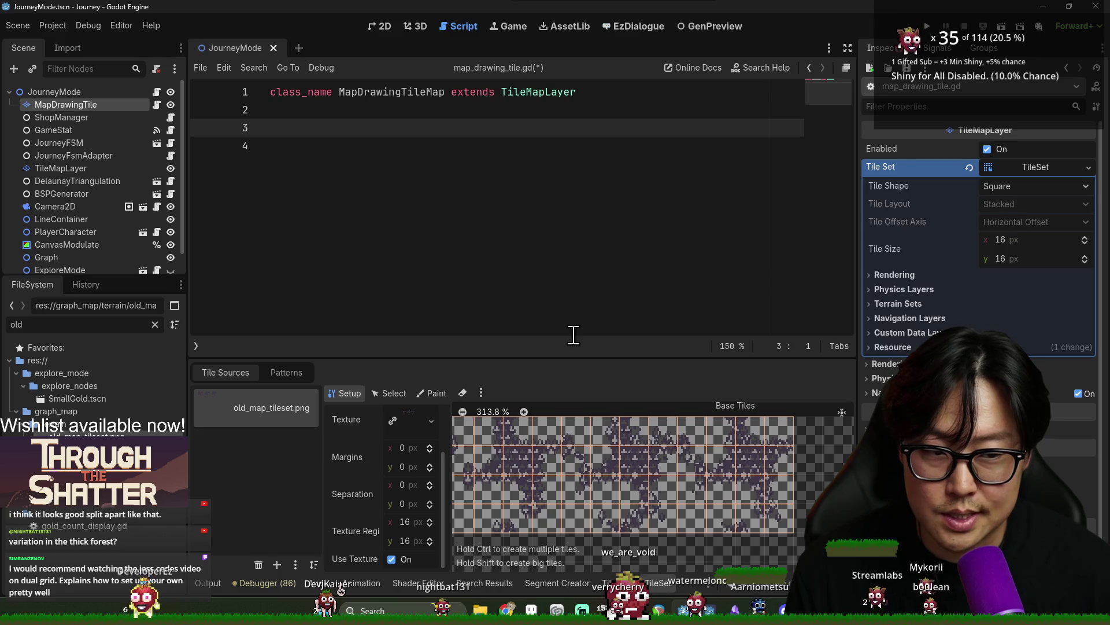
key(ctrl+s)
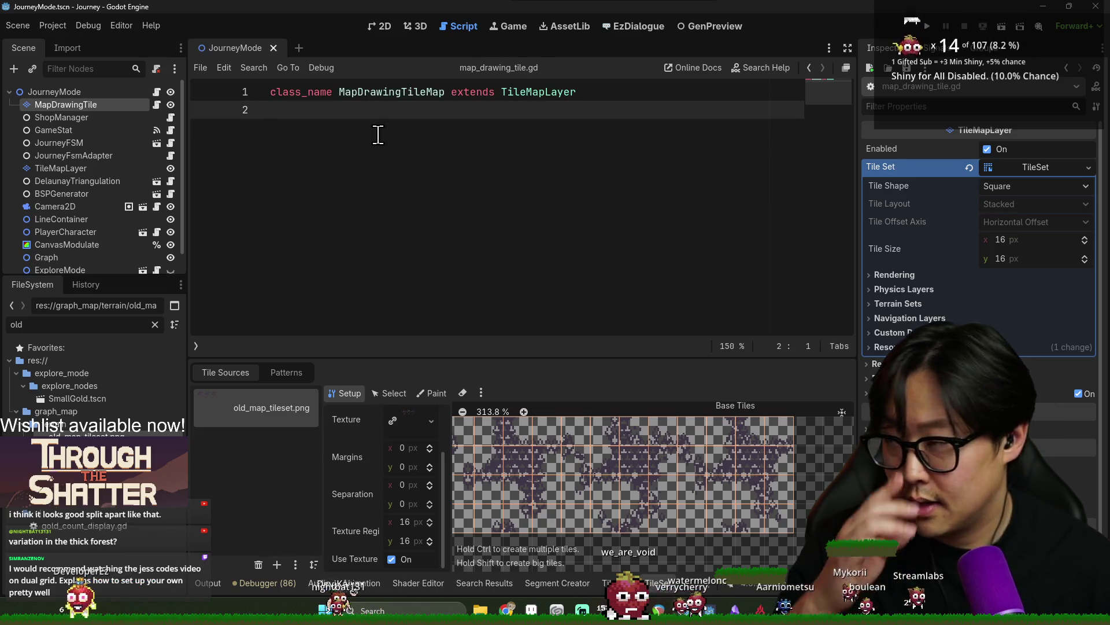
key(Return)
text(func terr)
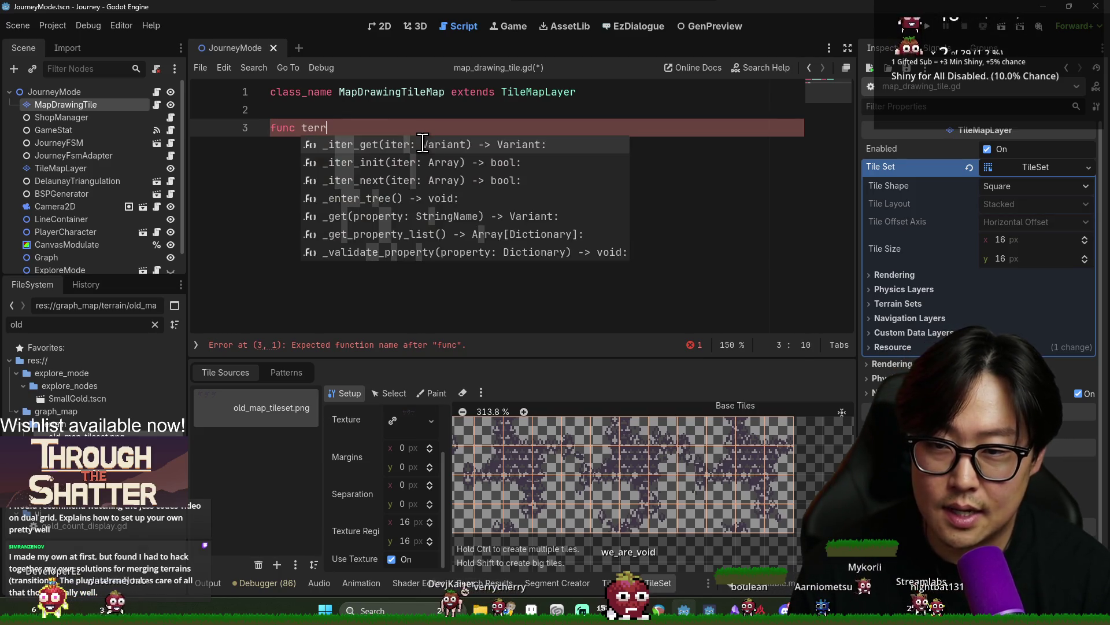
Replace the func line with 'var terrain_id_map: Array[Array]'
key(BackSpace)
key(BackSpace)
key(BackSpace)
key(BackSpace)
key(BackSpace)
key(BackSpace)
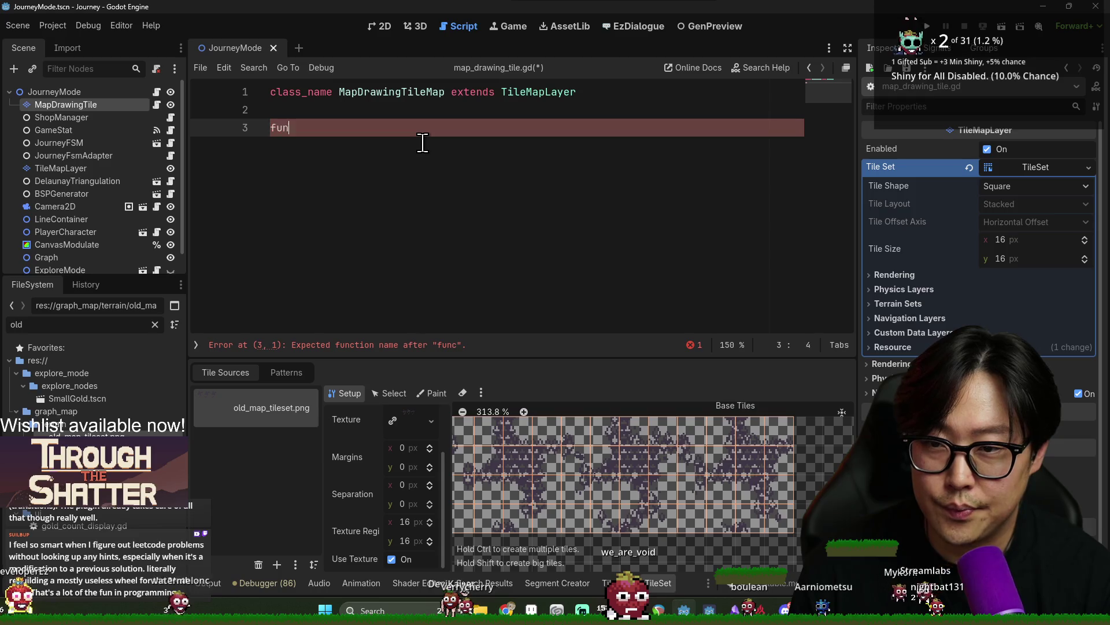
text(var )
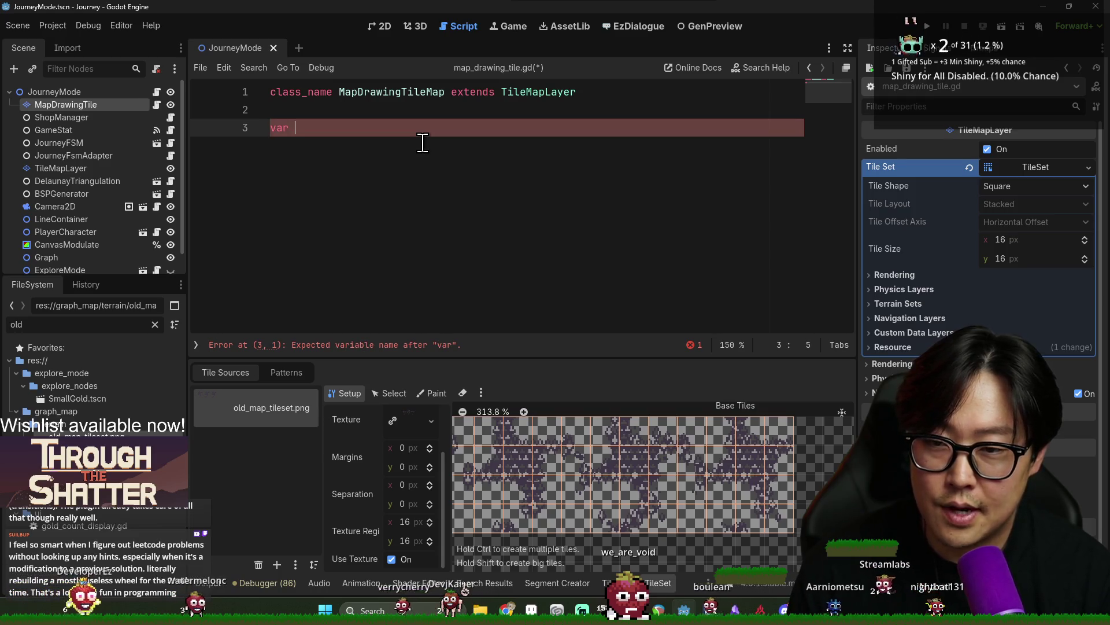
text(terrain_id_)
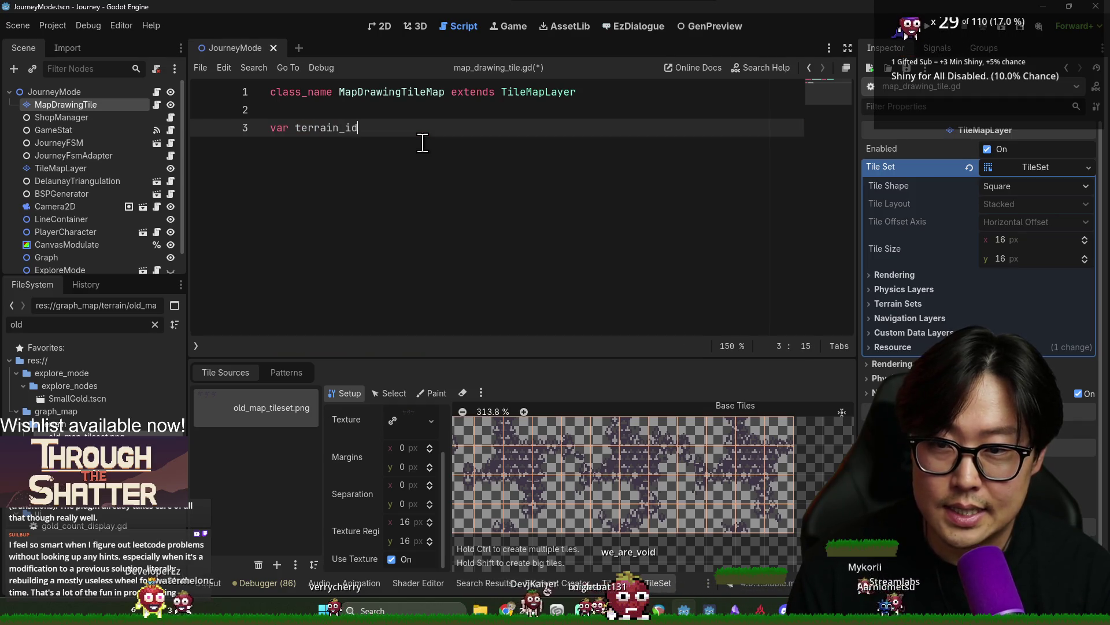
text(map: Ar)
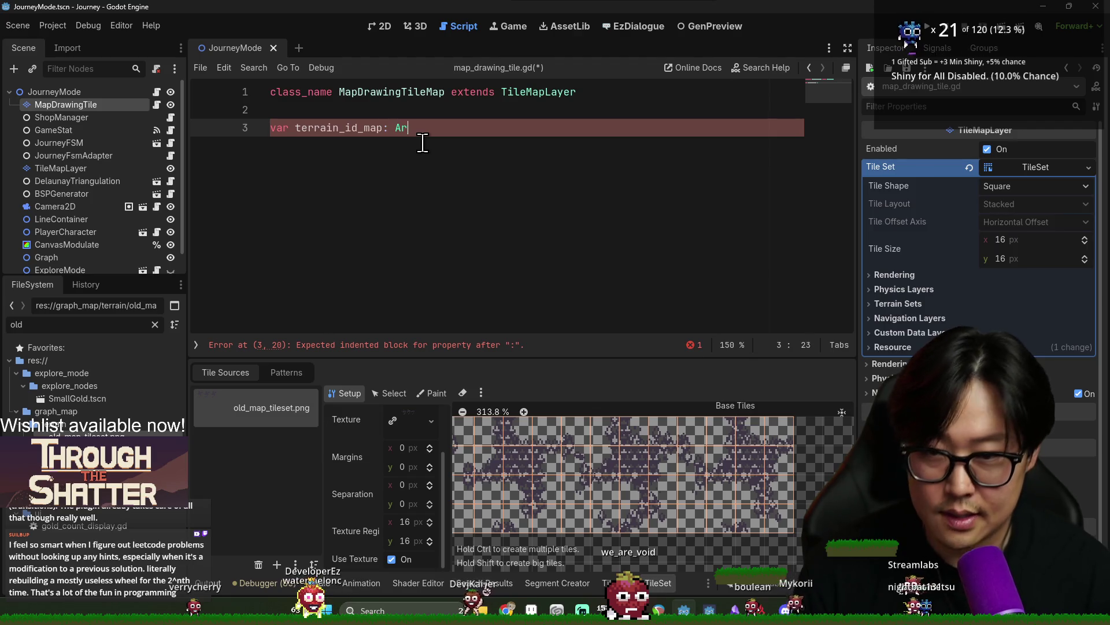
text(ray)
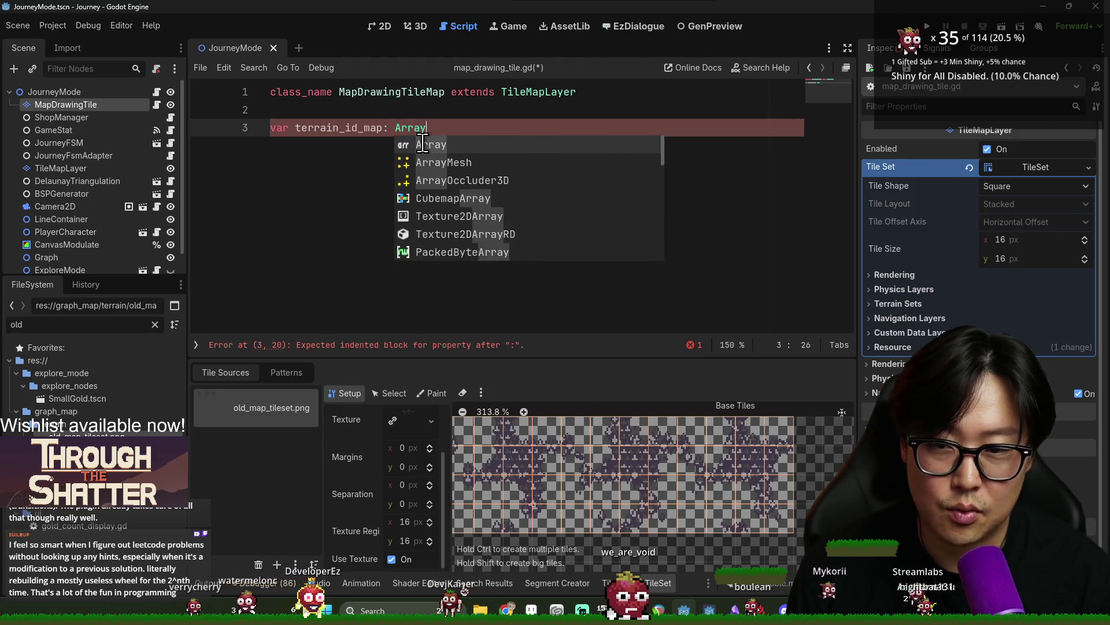
text([Array])
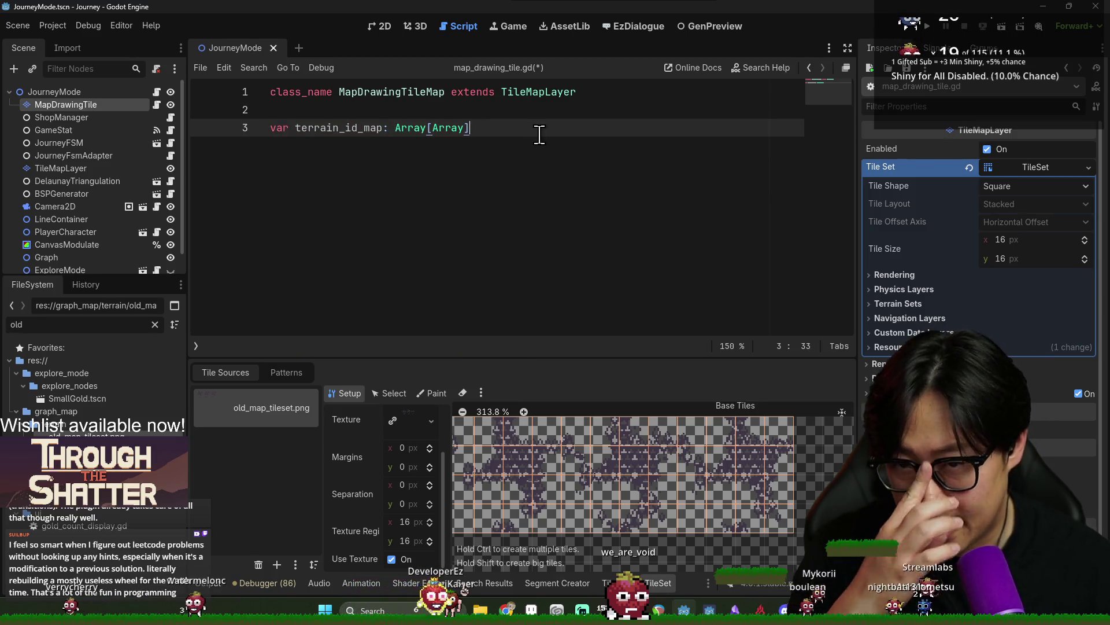
Add func _ready() that resets terrain_id_map to [], and save
key(Return)
key(Return)
text(func _)
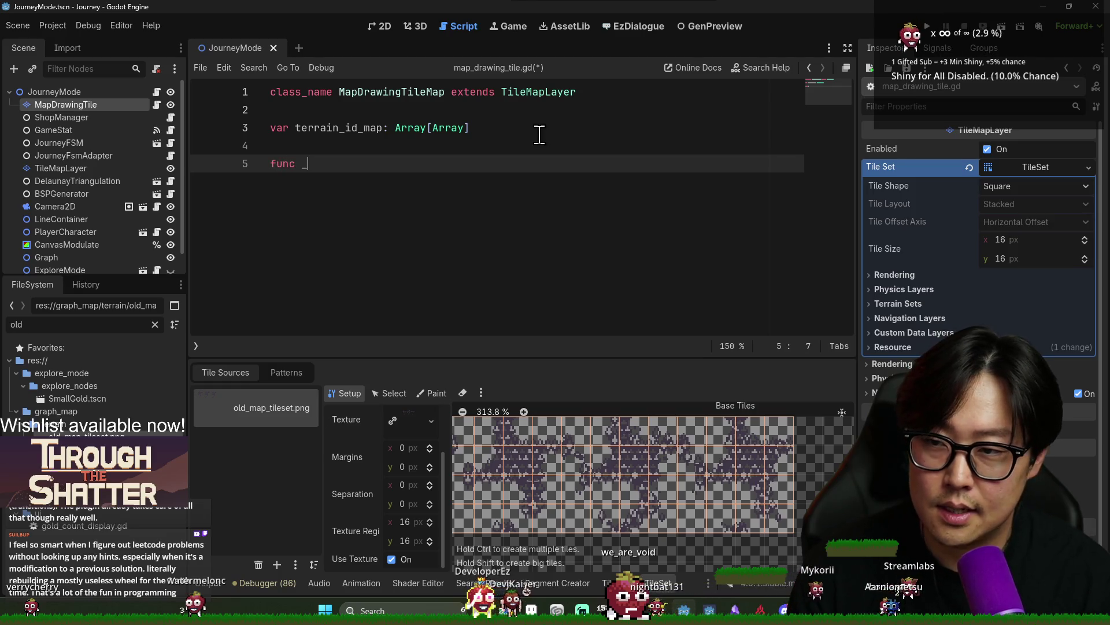
text(ready():)
key(Return)
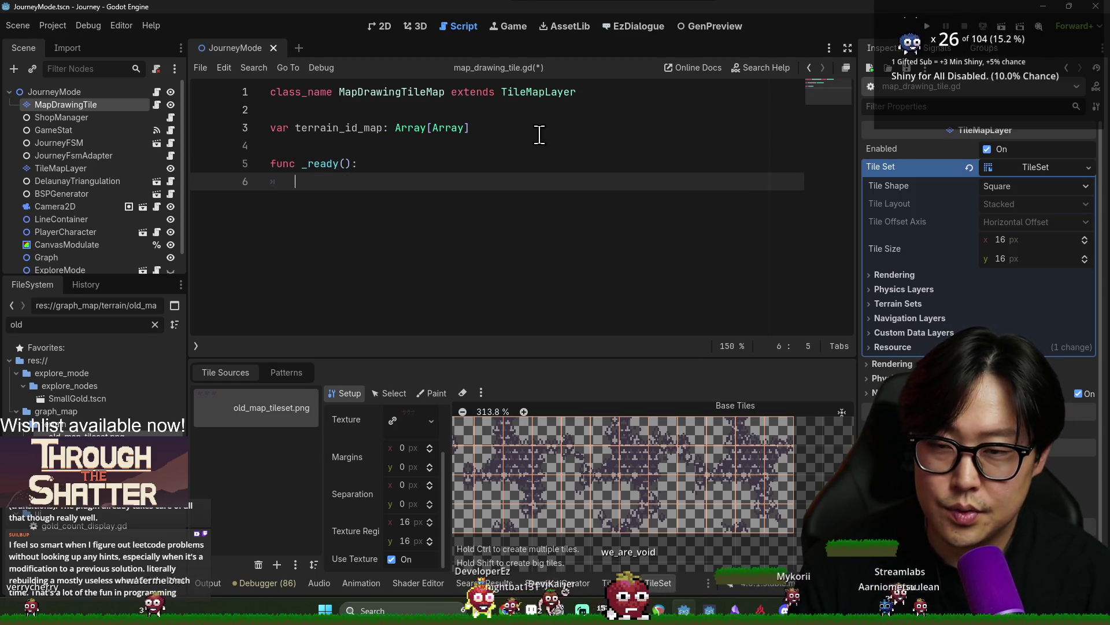
click(359, 127)
click(392, 179)
text(terrain_id_map =)
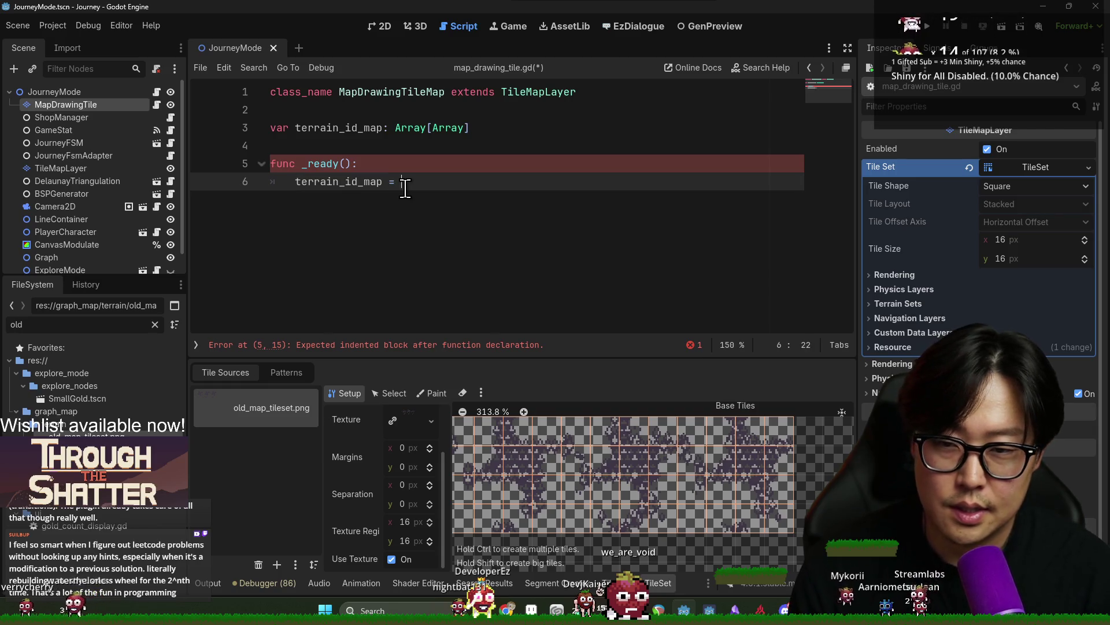
text([])
key(ctrl+s)
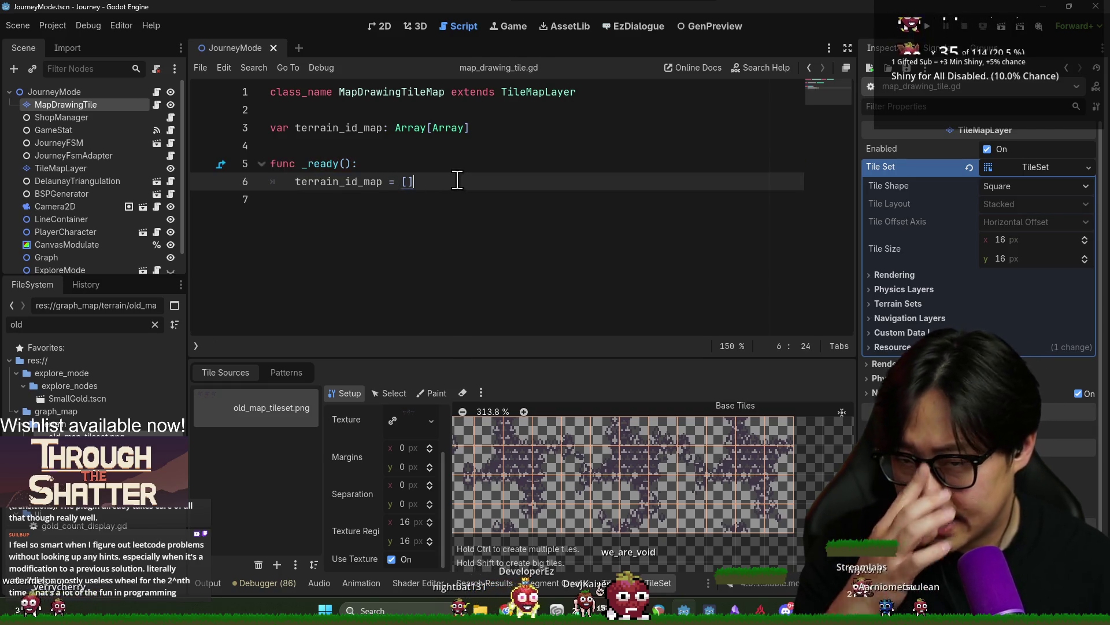
key(Return)
key(ctrl+s)
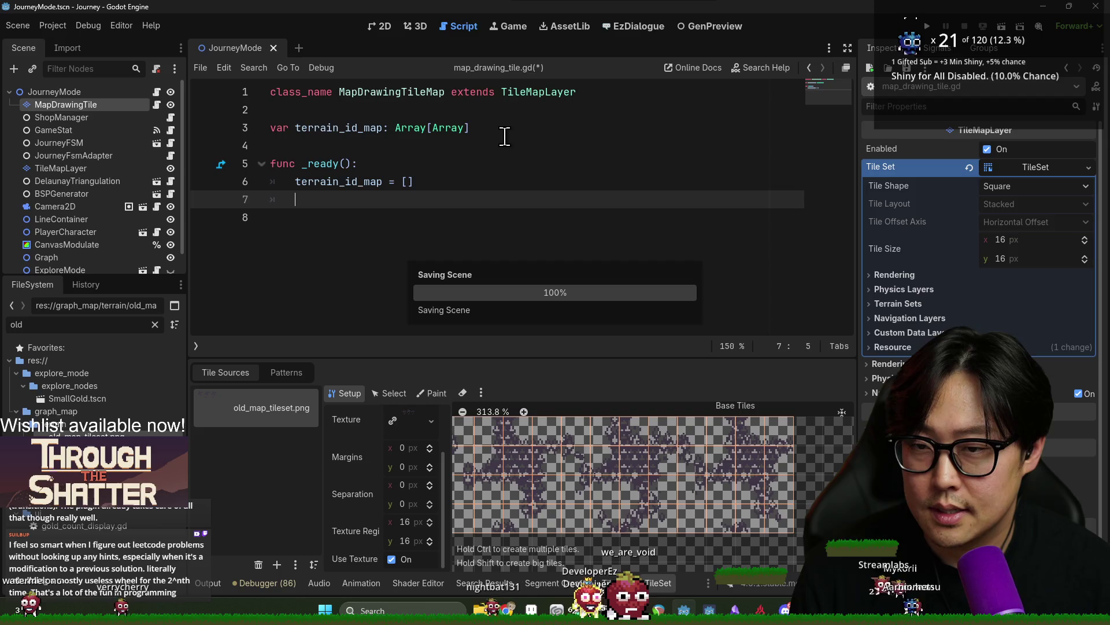
click(505, 134)
key(Return)
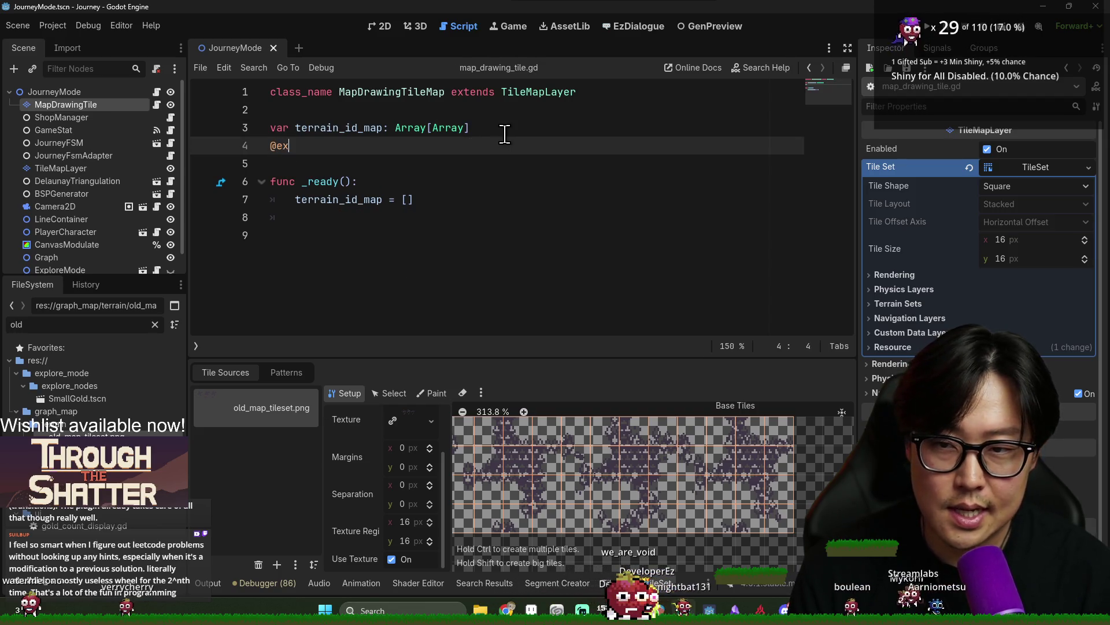
key(BackSpace)
key(BackSpace)
text(export vaa)
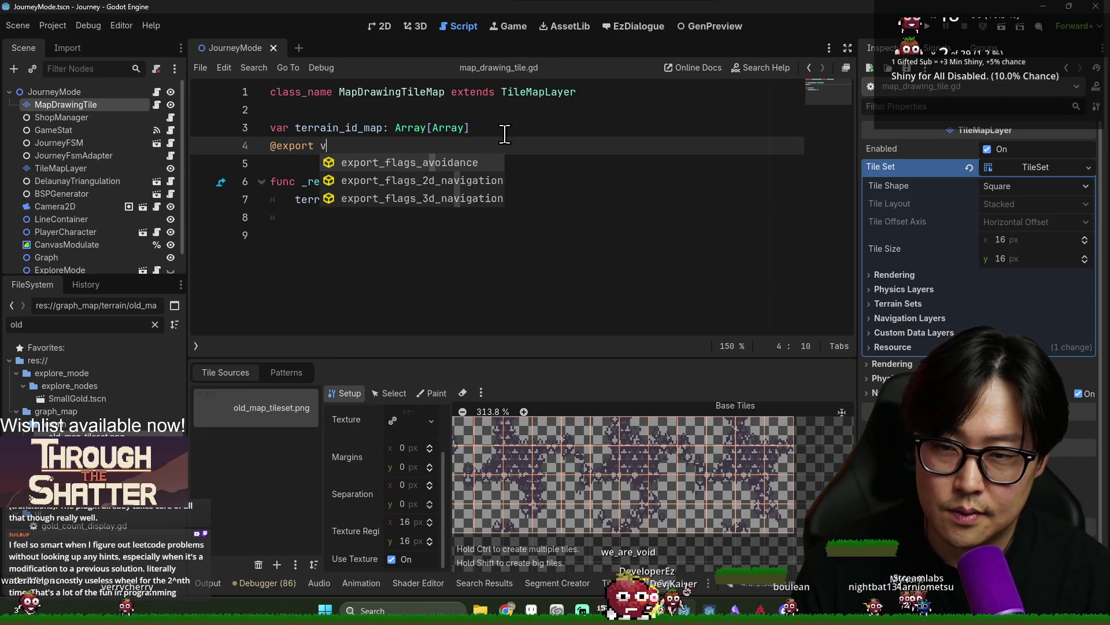
key(BackSpace)
text(r )
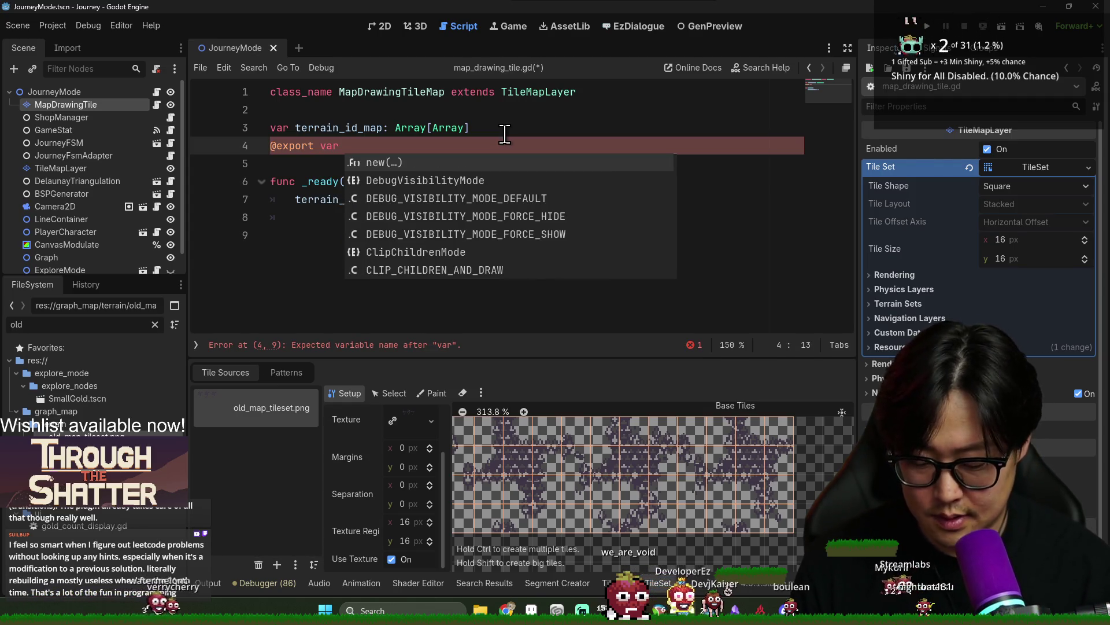
text(map_s)
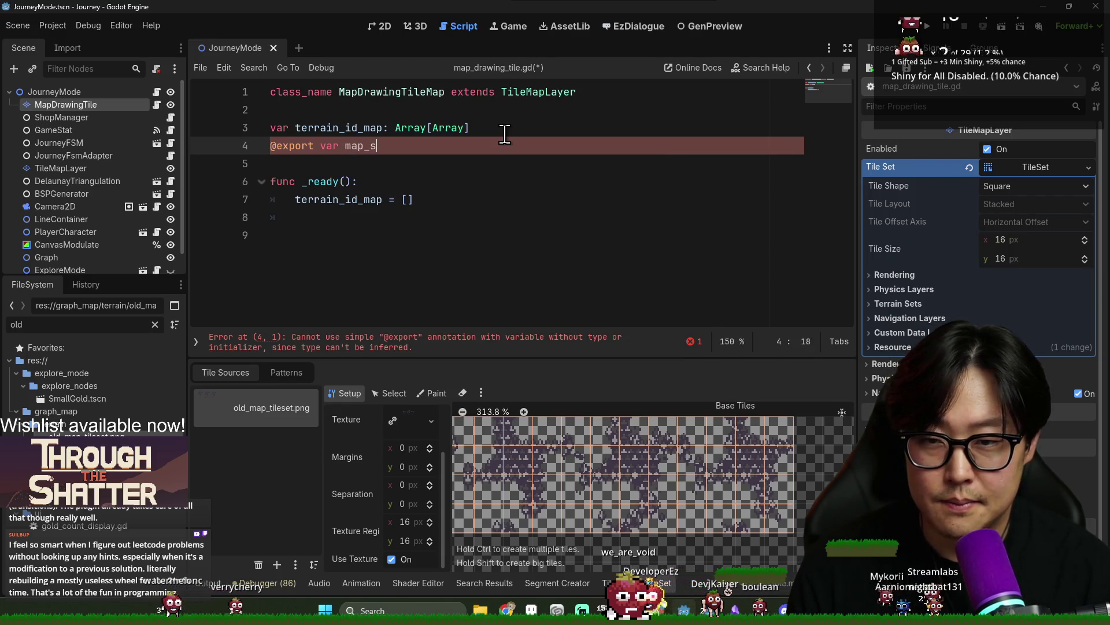
text(ize_in_tiles: Vector2)
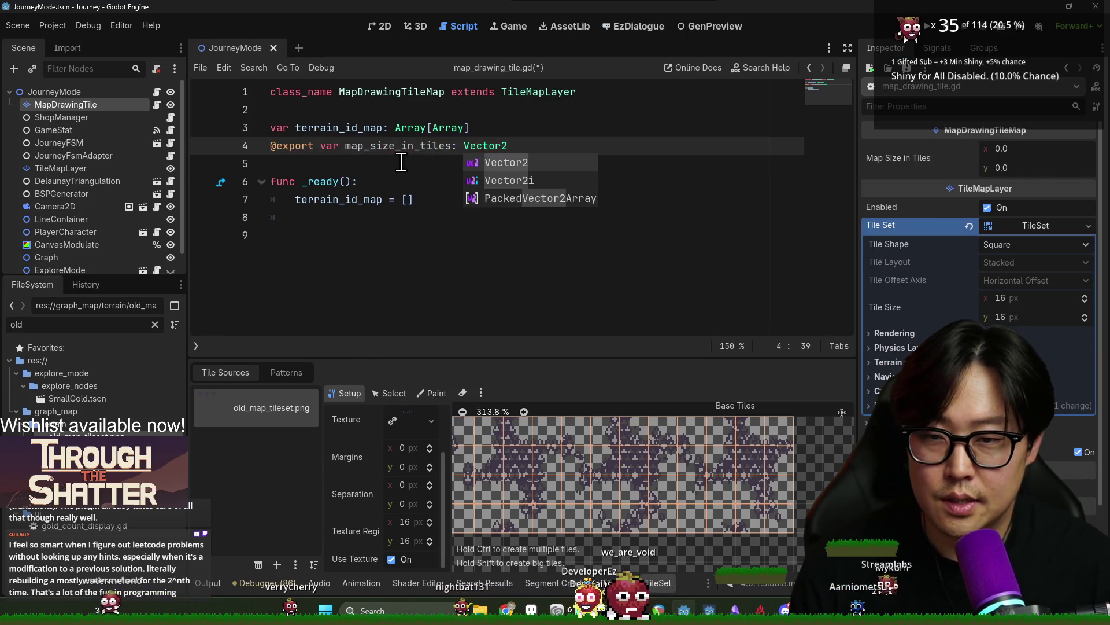
key(Escape)
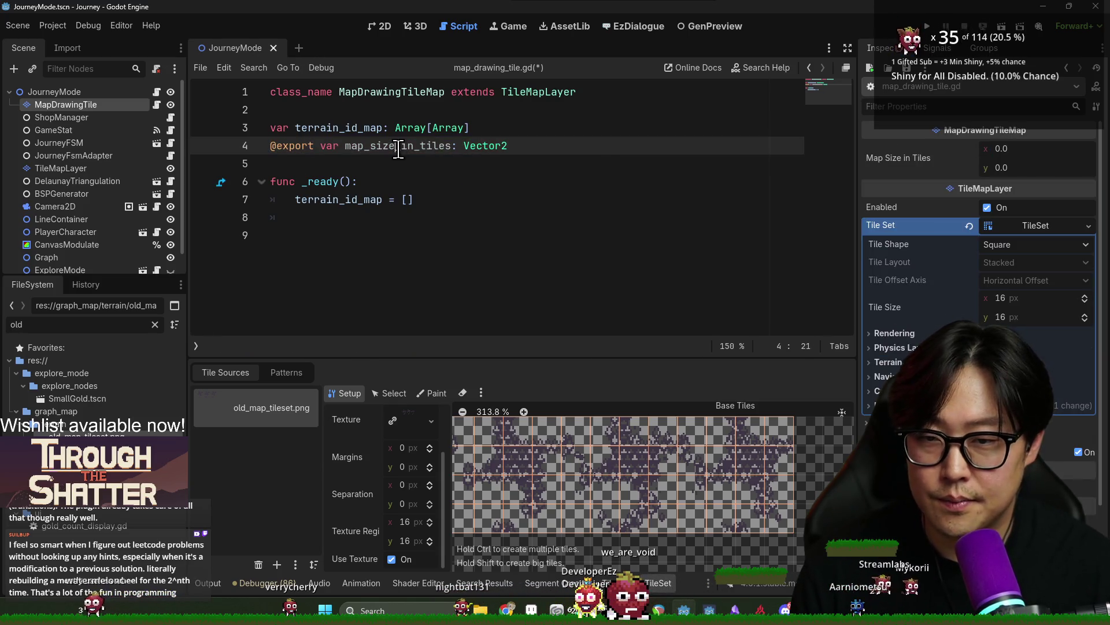
text( =)
key(Escape)
key(ctrl+s)
click(498, 205)
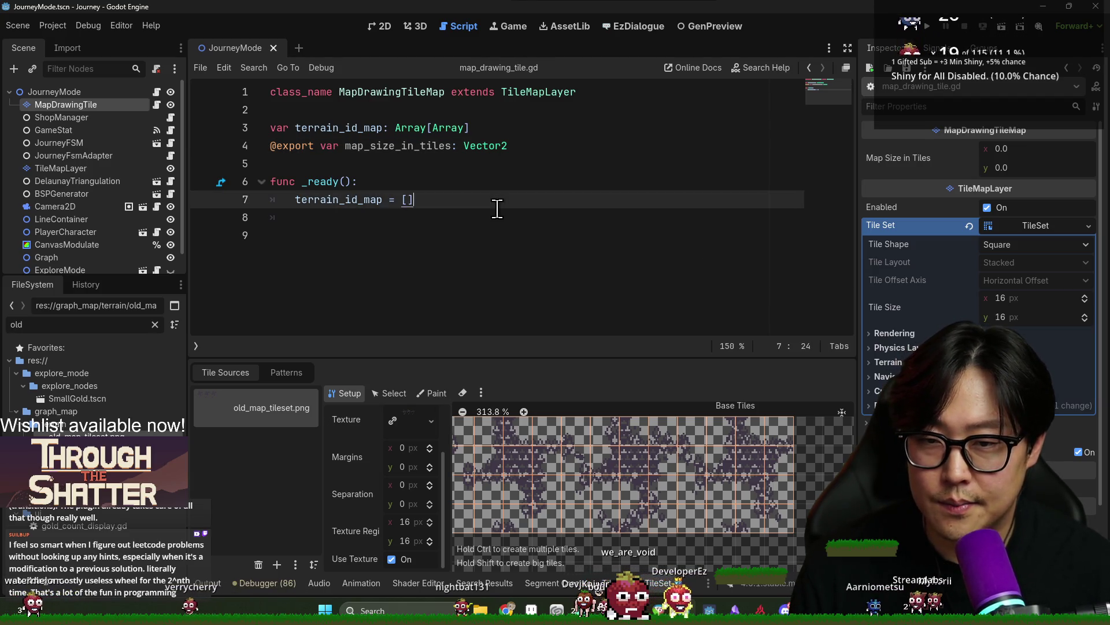
Add the row for-loop over map_size_in_tiles.y after the array reset
key(Return)
key(Return)
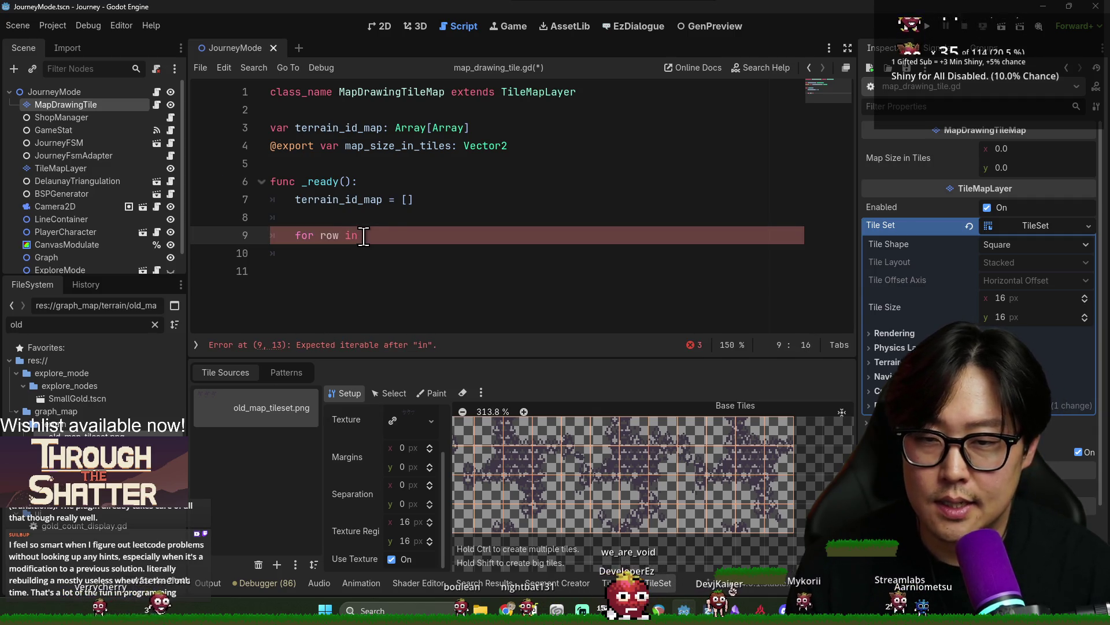
text(map_size_in_tiles.x)
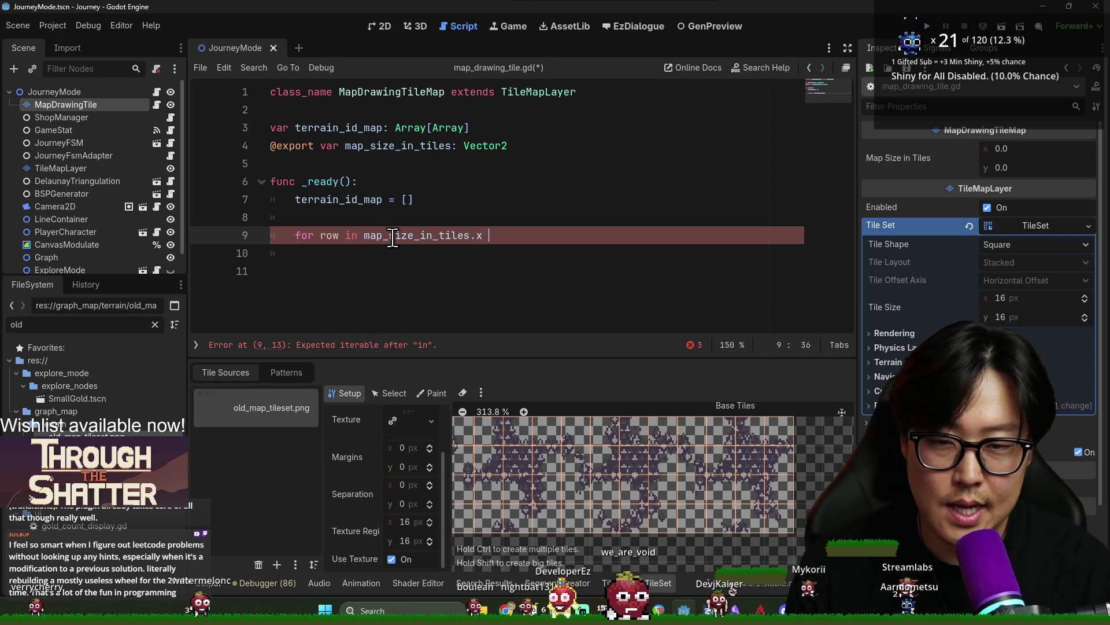
click(341, 235)
click(522, 236)
key(BackSpace)
text(y:)
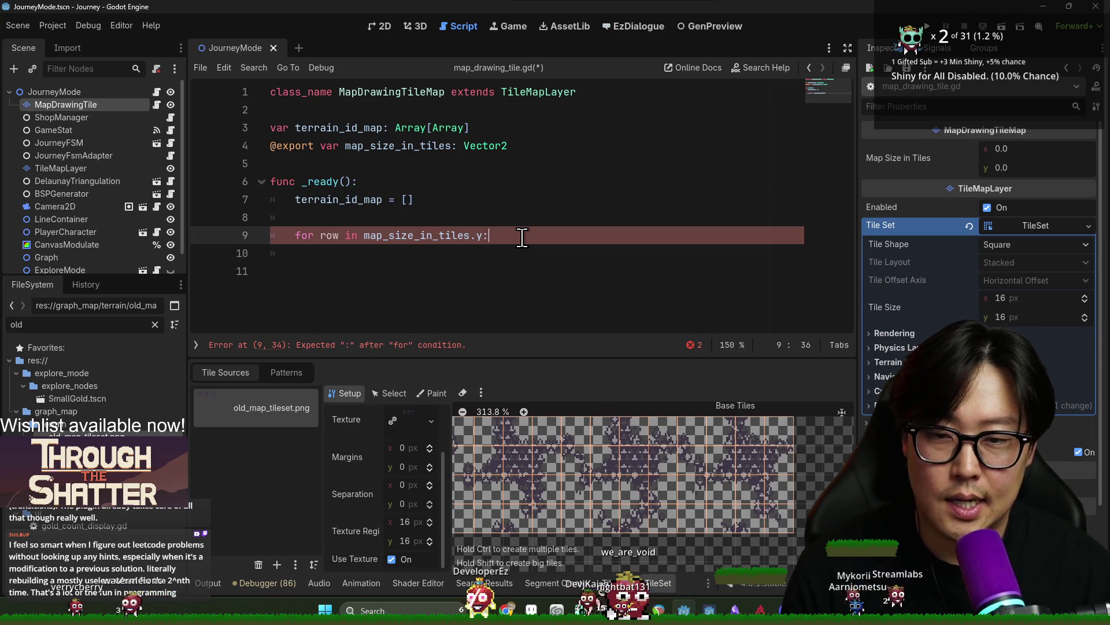
key(Return)
text(for col in map_size)
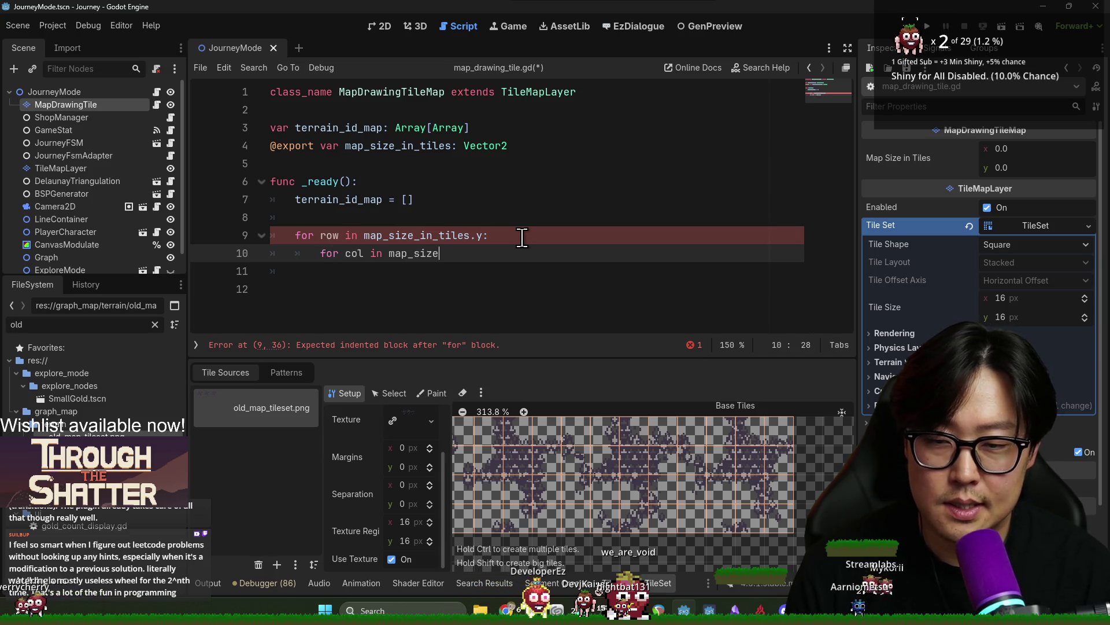
Add the inner column loop over map_size_in_tiles.x and adjust the row loop's range
text(_intiles.x)
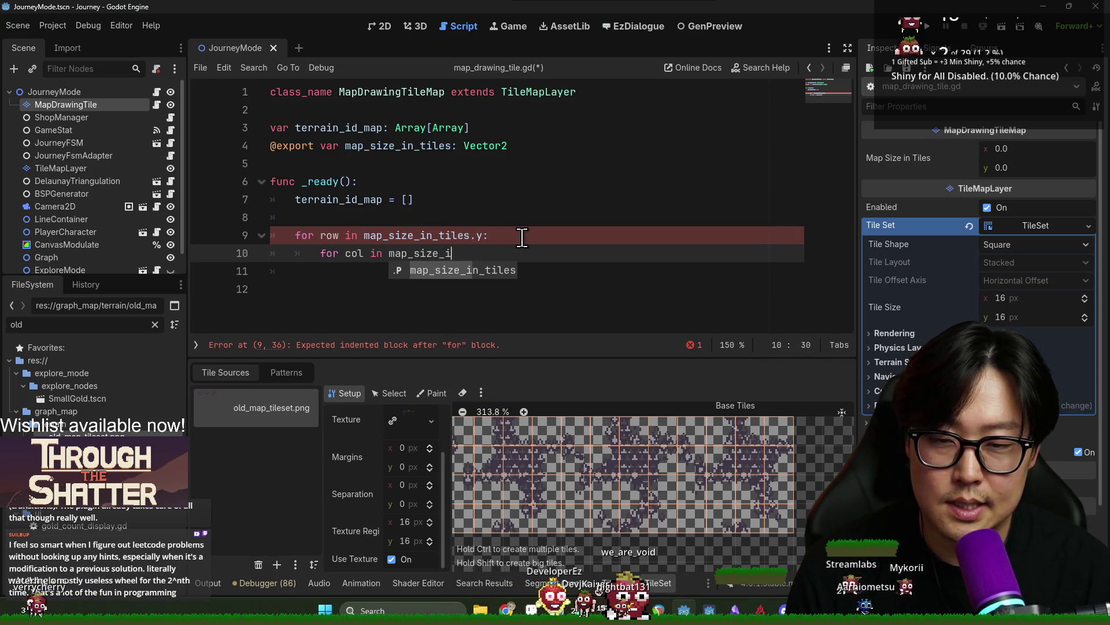
click(483, 236)
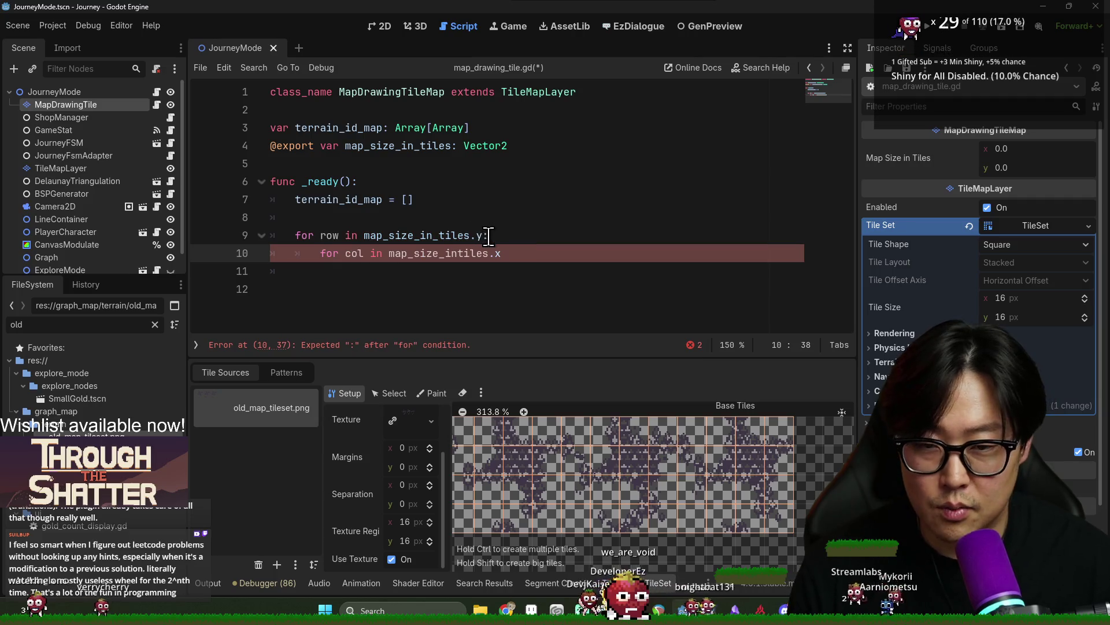
text(/2)
click(526, 253)
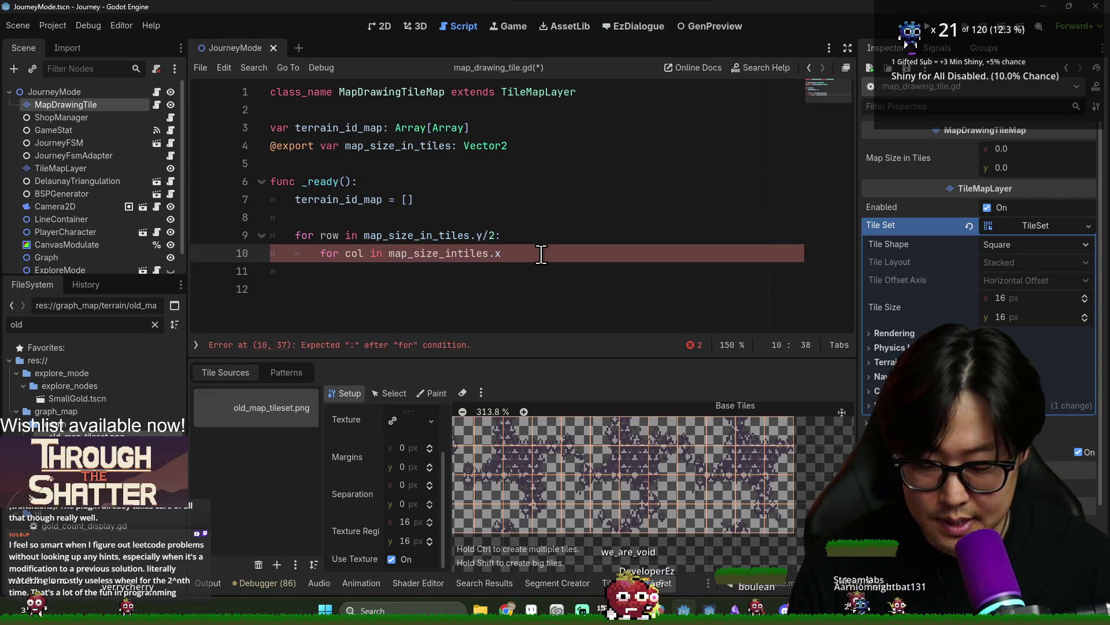
click(496, 235)
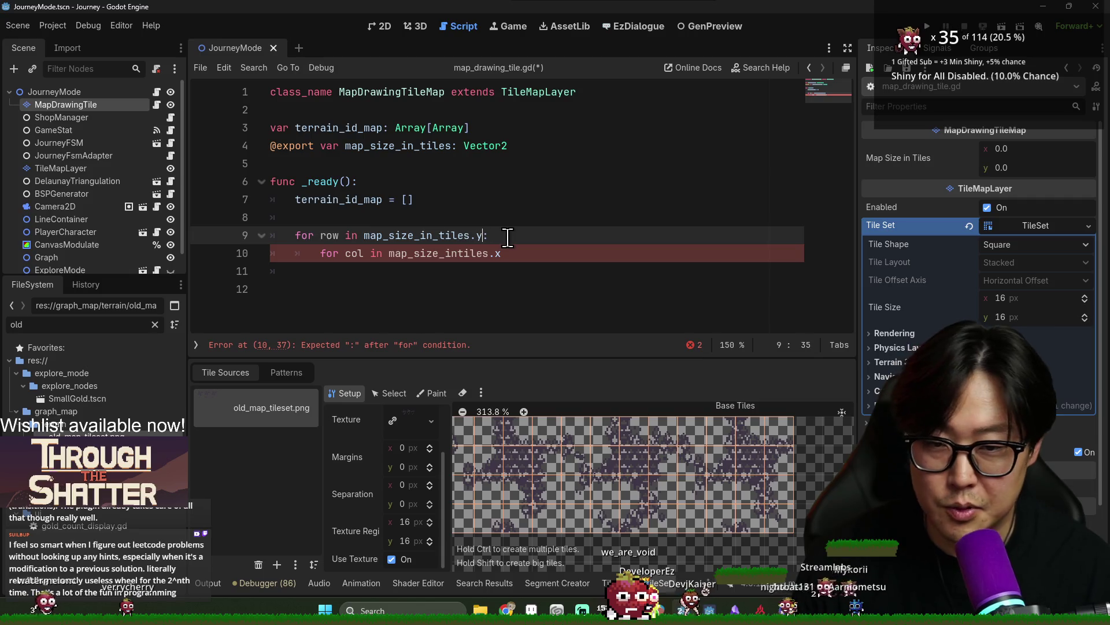
text(*2)
click(515, 251)
text(*2)
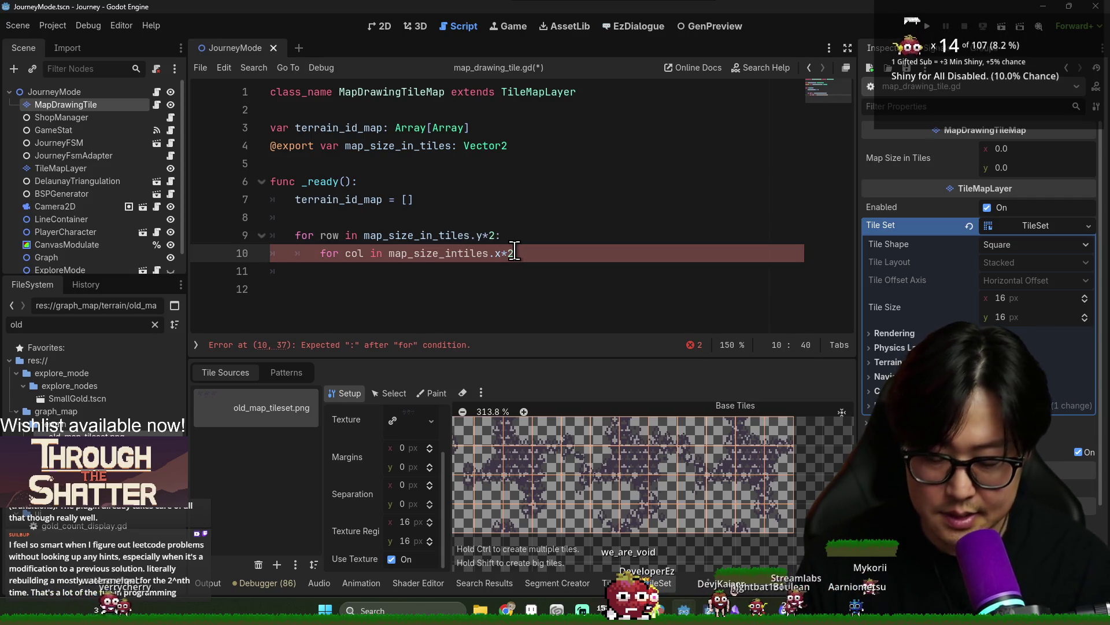
text(:)
key(Return)
Start a terrain_id_map call in the loop body and declare row_id_array = [] in the row loop
double_click(338, 199)
key(ctrl+c)
click(359, 271)
key(ctrl+v)
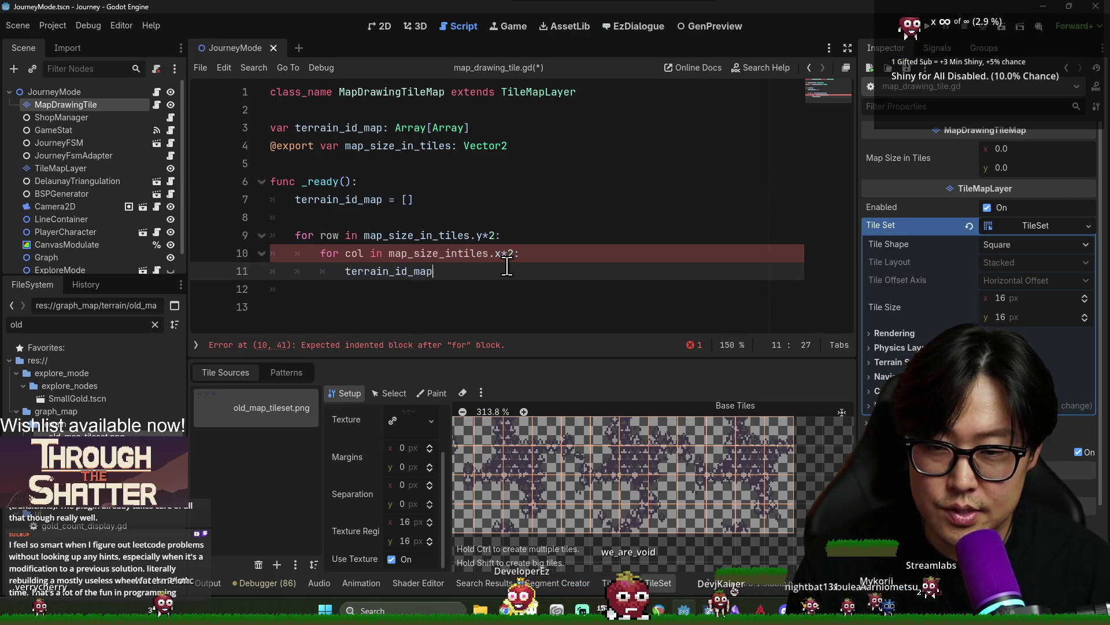
text(.)
key(Escape)
click(612, 236)
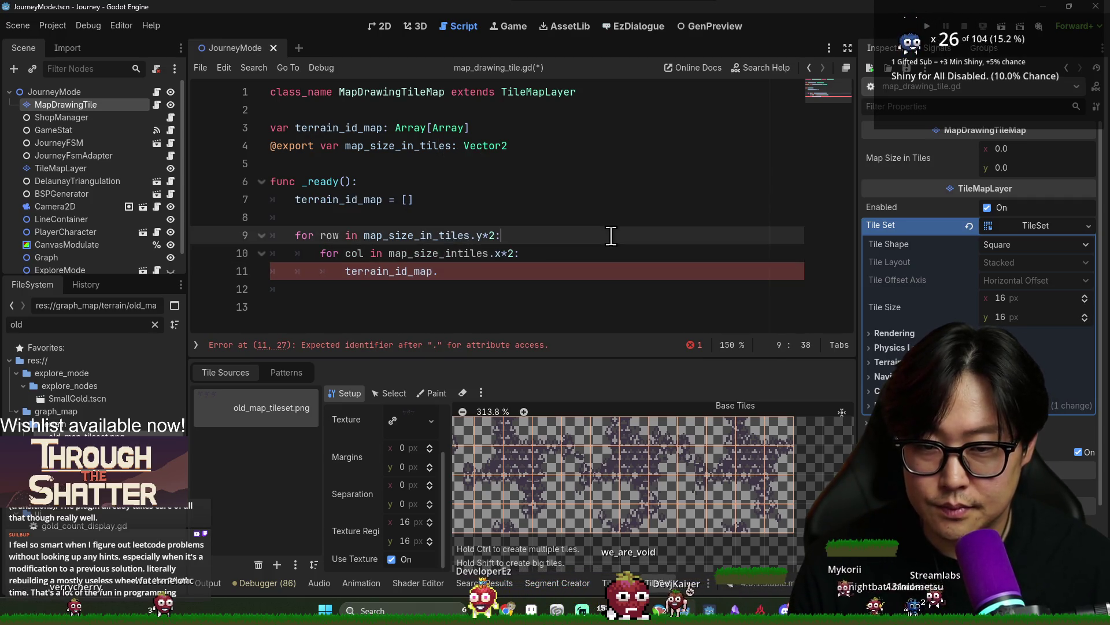
key(Return)
text(var)
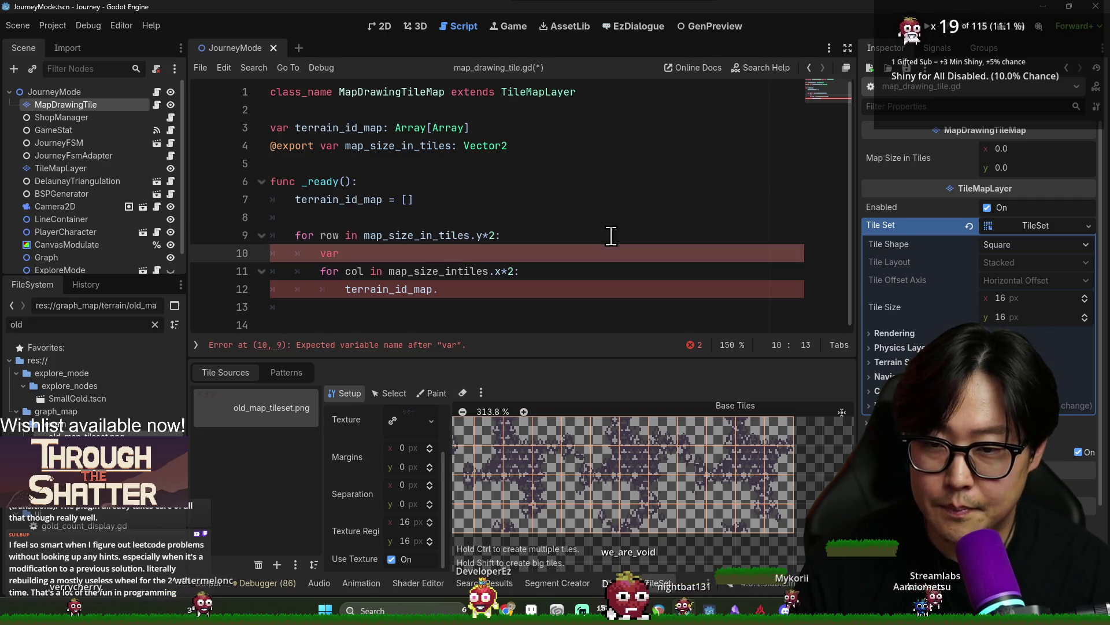
key(BackSpace)
key(BackSpace)
key(BackSpace)
text(id_arry)
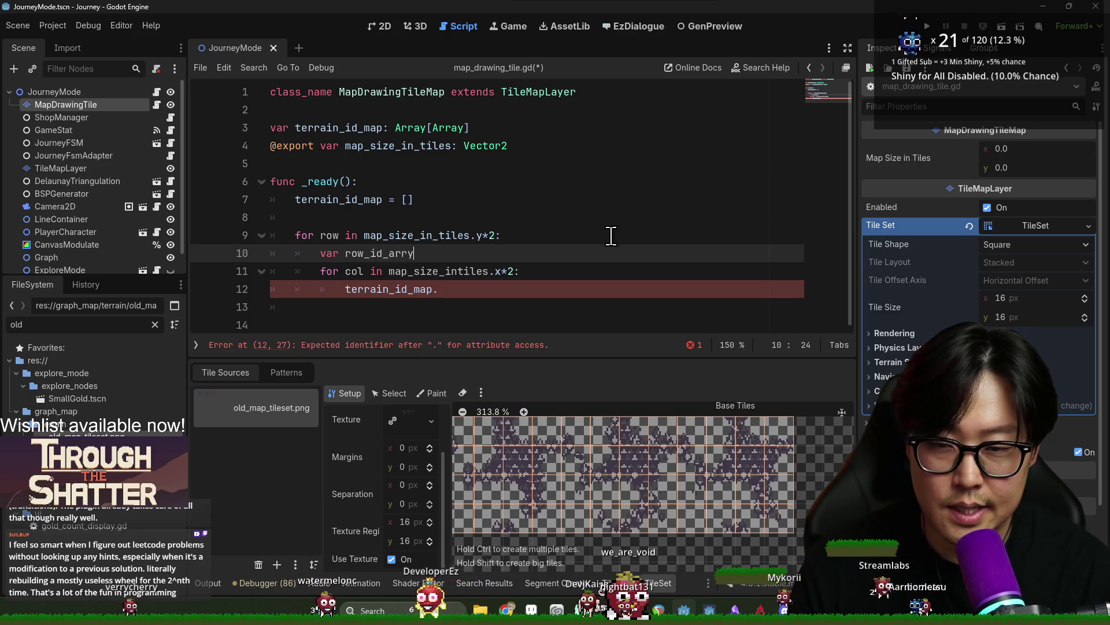
key(BackSpace)
key(BackSpace)
text(= [])
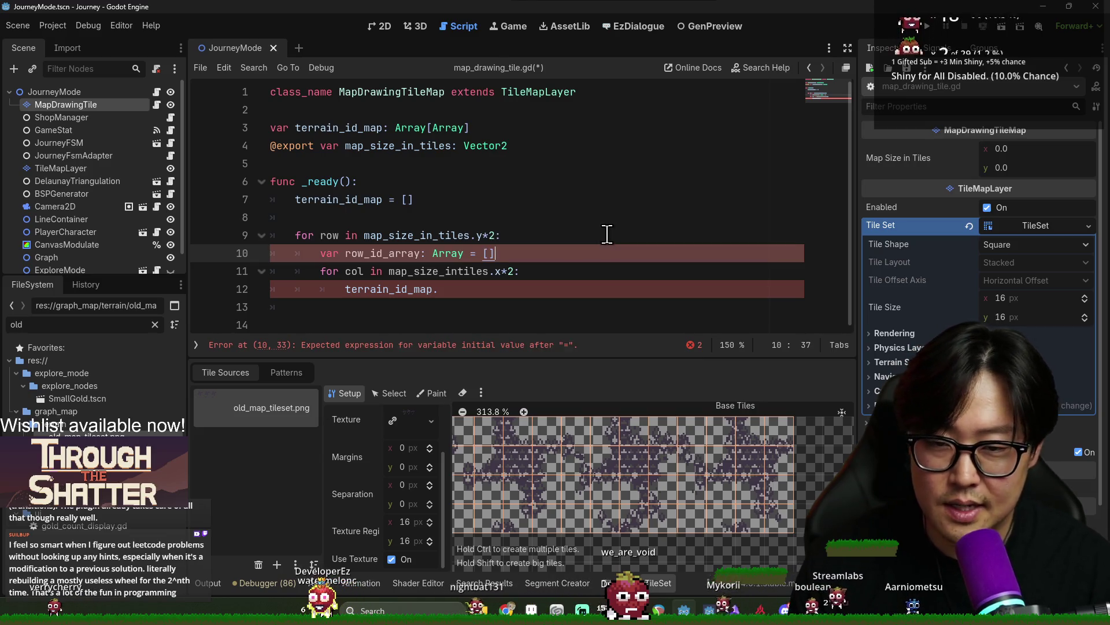
Push 0 into row_id_array in the inner loop, then append row_id_array to terrain_id_map
click(501, 286)
text(row_id_array.push_bac)
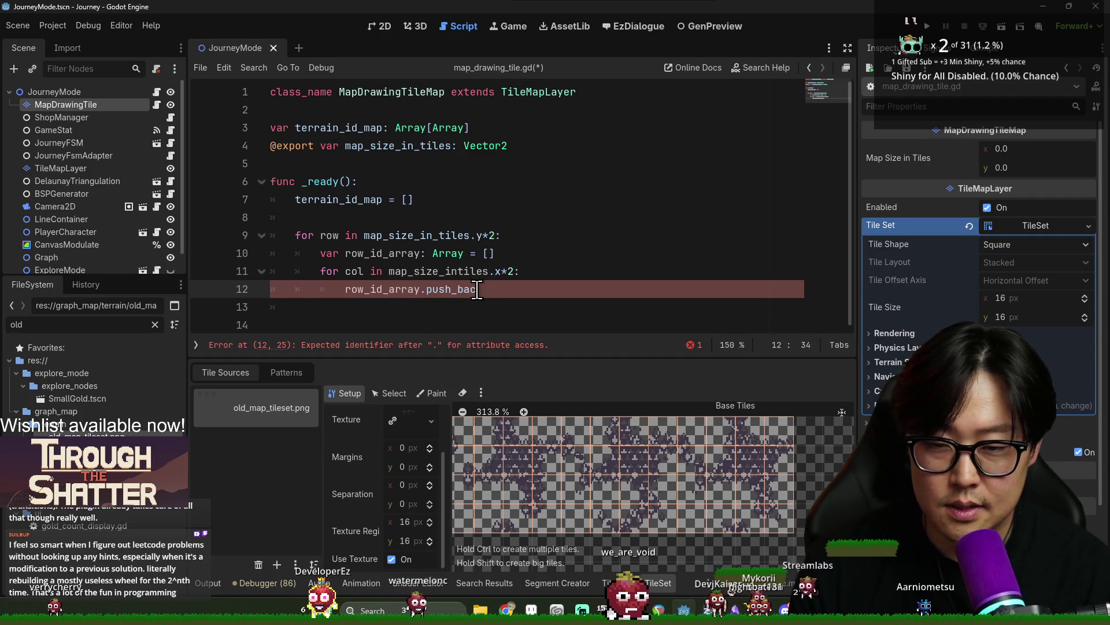
text(k(0)
double_click(401, 291)
click(362, 307)
double_click(339, 200)
key(ctrl+c)
click(362, 307)
key(Return)
key(ctrl+v)
text(.)
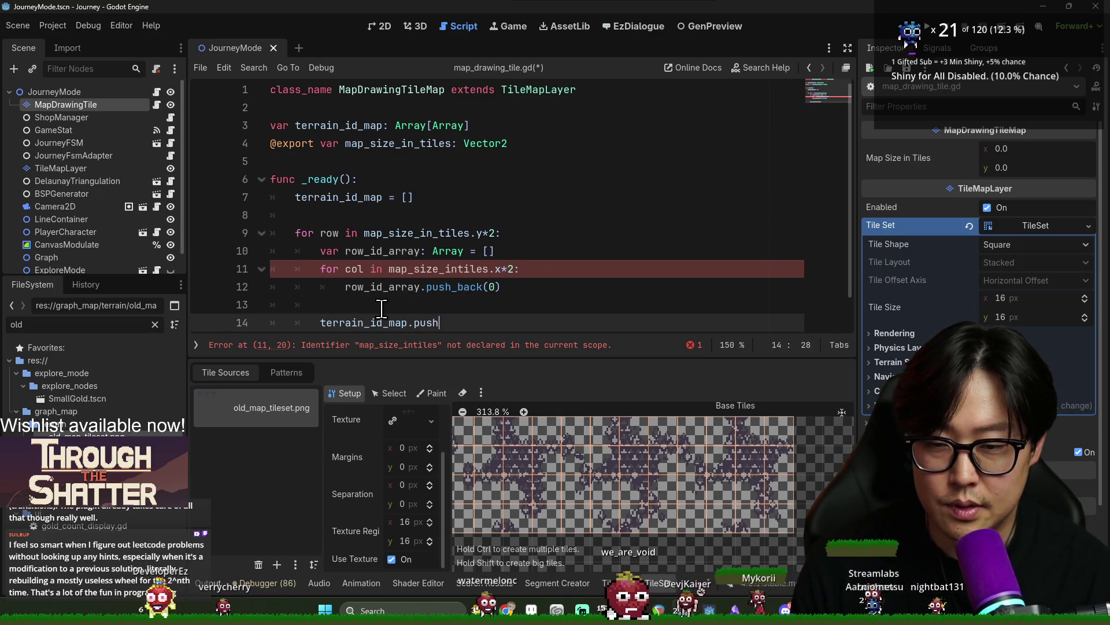
text(_back())
double_click(373, 288)
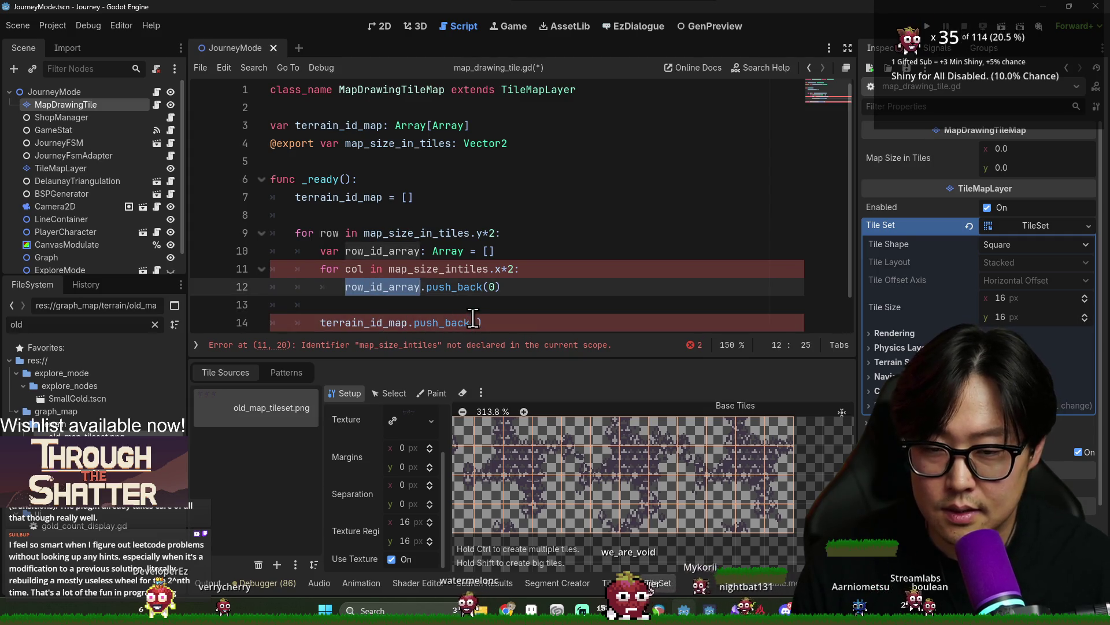
key(ctrl+c)
click(476, 322)
key(ctrl+v)
Check the uses of terrain_id_map and row_id_array, then save the script
click(390, 269)
scroll(429, 299, down, 1)
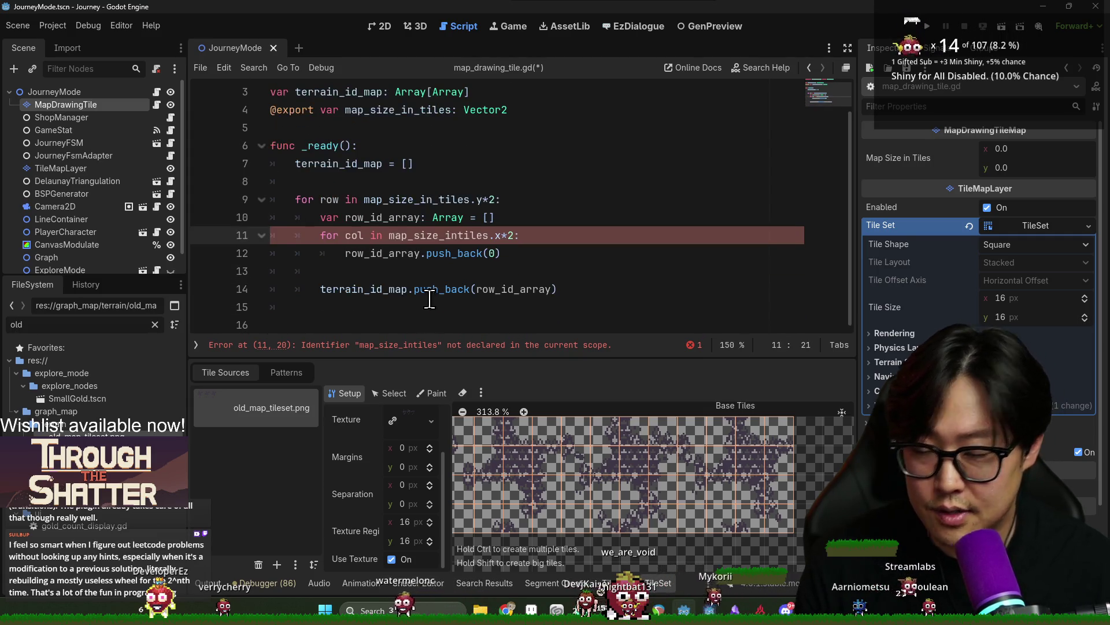
double_click(380, 253)
double_click(364, 288)
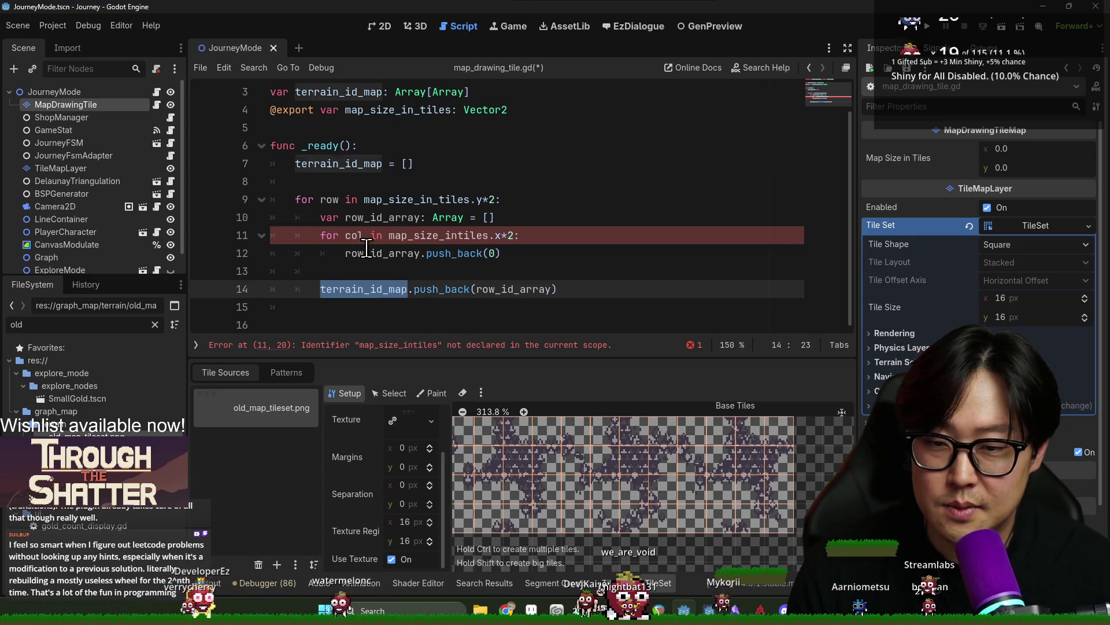
double_click(382, 253)
key(ctrl+s)
Fix the misspelled map_size_intiles on line 11 to map_size_in_tiles
double_click(329, 234)
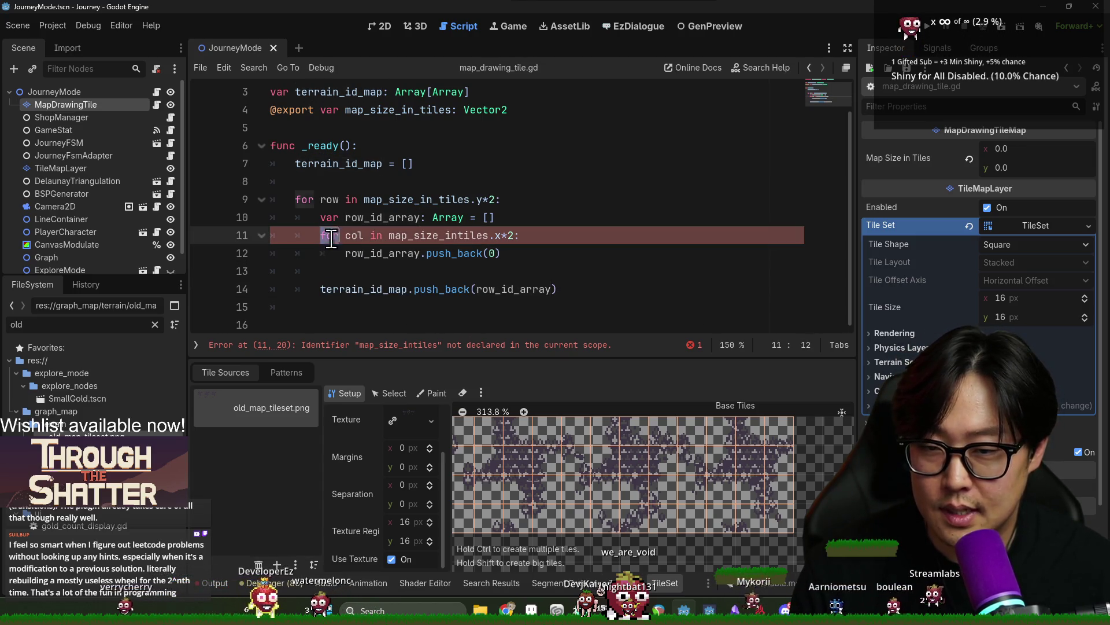
key(End)
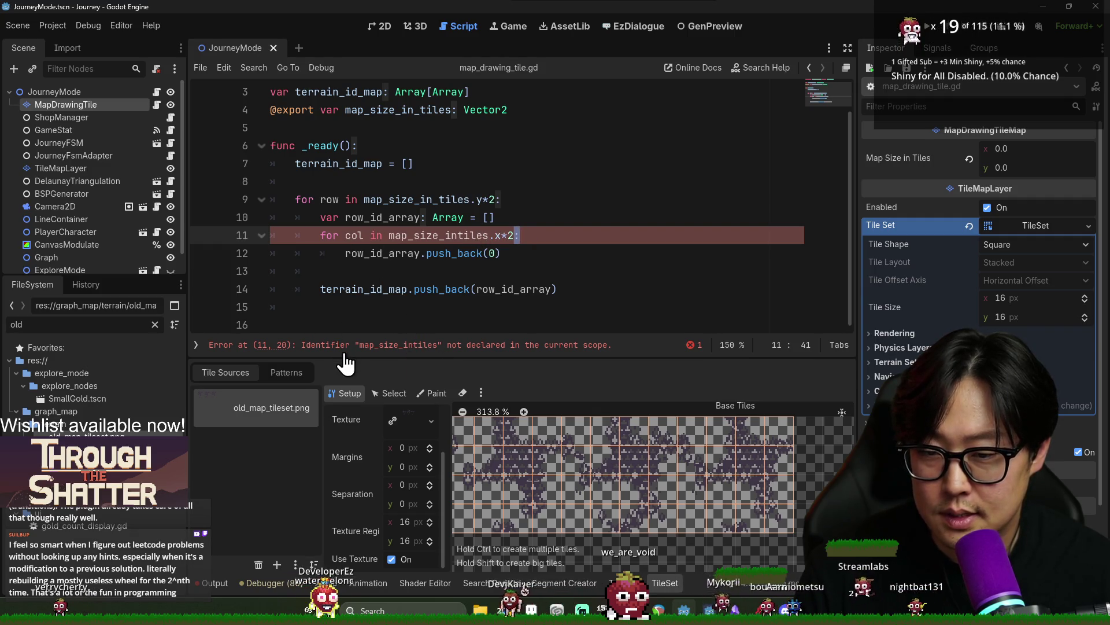
double_click(449, 235)
double_click(410, 199)
key(ctrl+c)
double_click(440, 234)
key(ctrl+v)
Insert an empty line under class_name for a comment
double_click(352, 289)
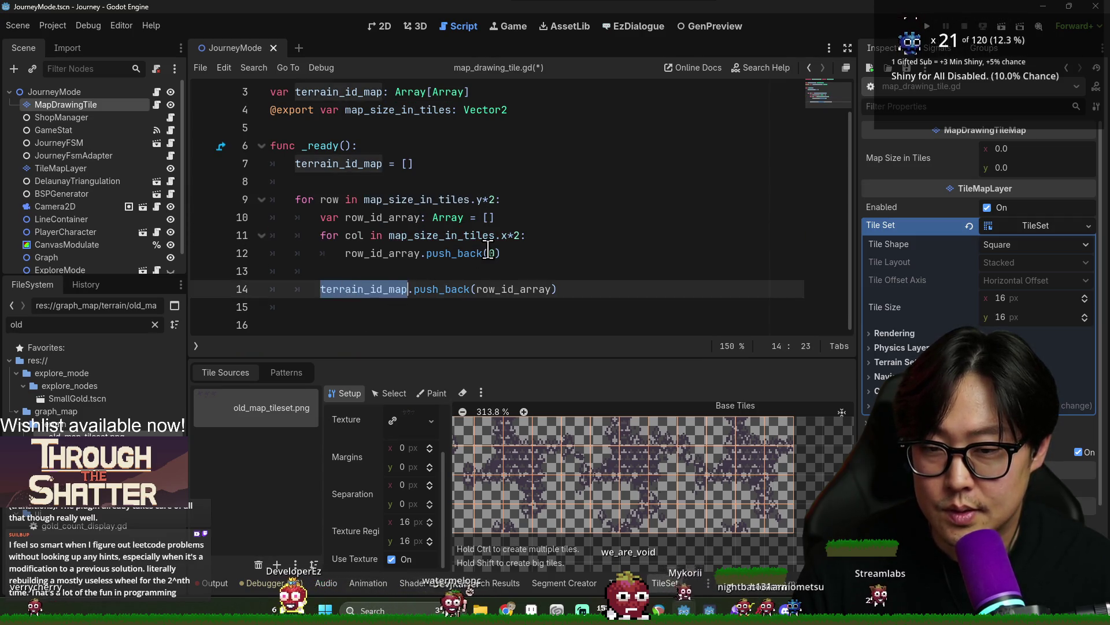
scroll(489, 252, up, 1)
click(457, 113)
key(Return)
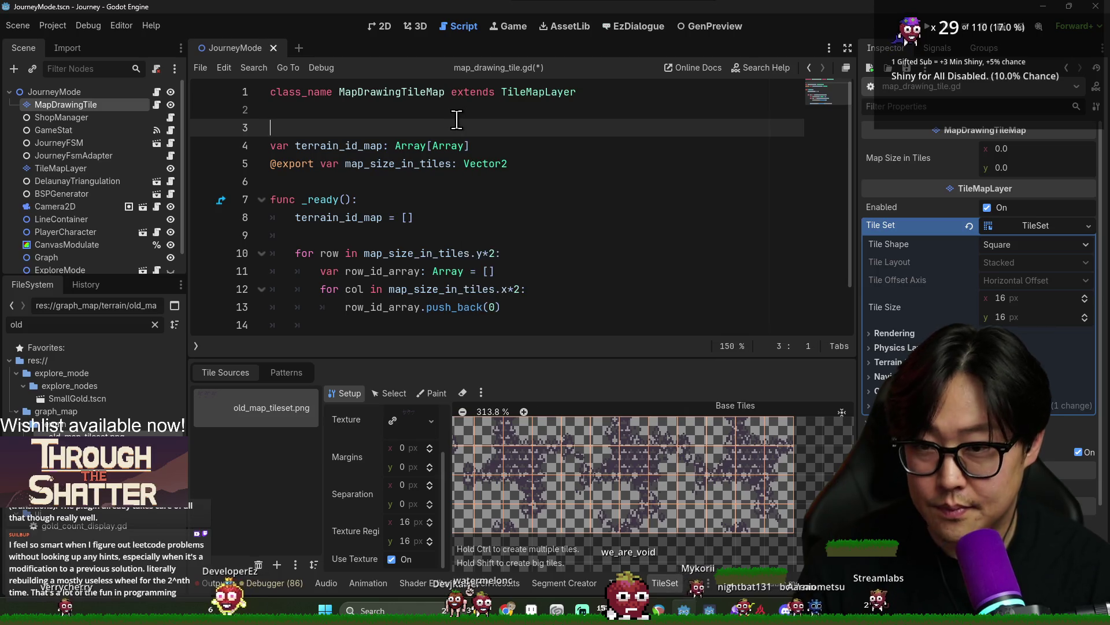
Write the "double comment under class_name, save, and add blank lines after _ready
text(#"double" the terrain size as u)
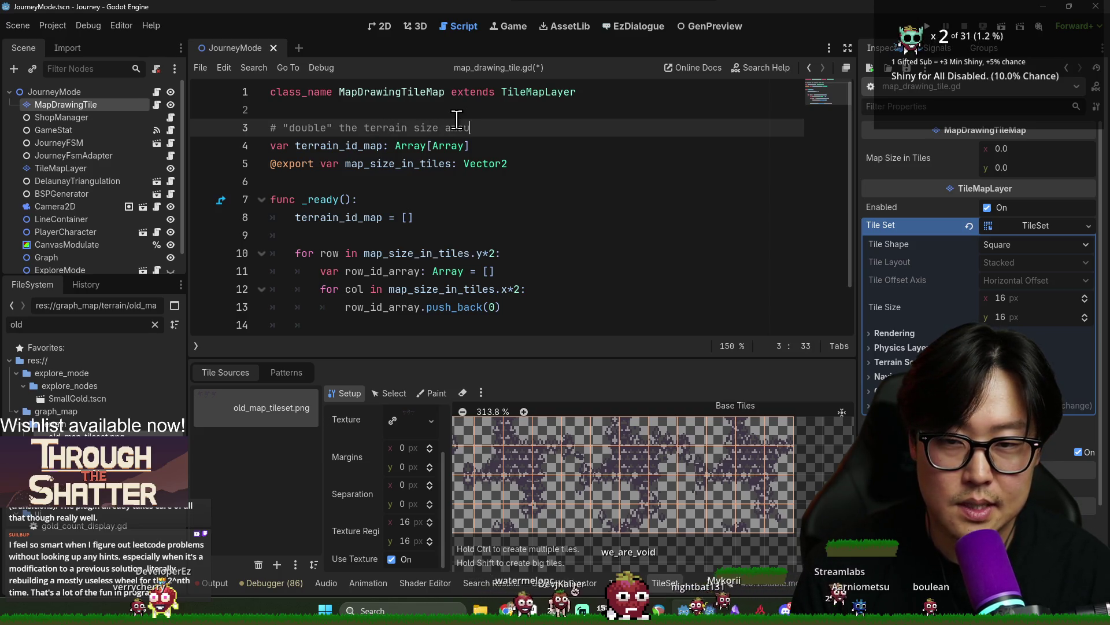
key(ctrl+s)
text(terrain size amount)
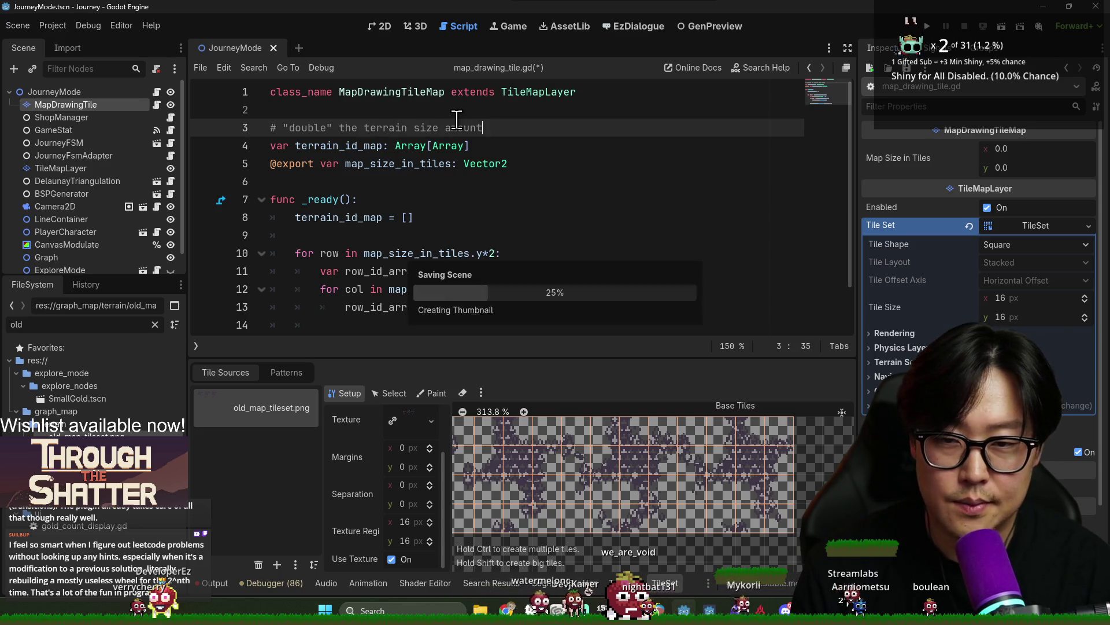
scroll(526, 231, down, 1)
click(581, 289)
click(570, 306)
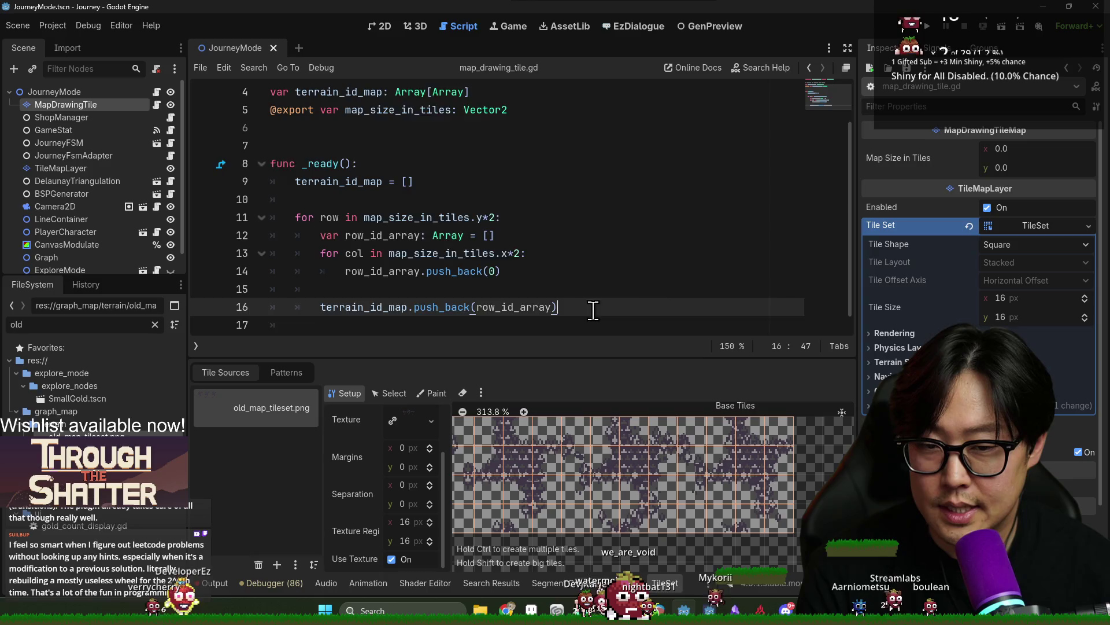
key(Return)
key(BackSpace)
key(Return)
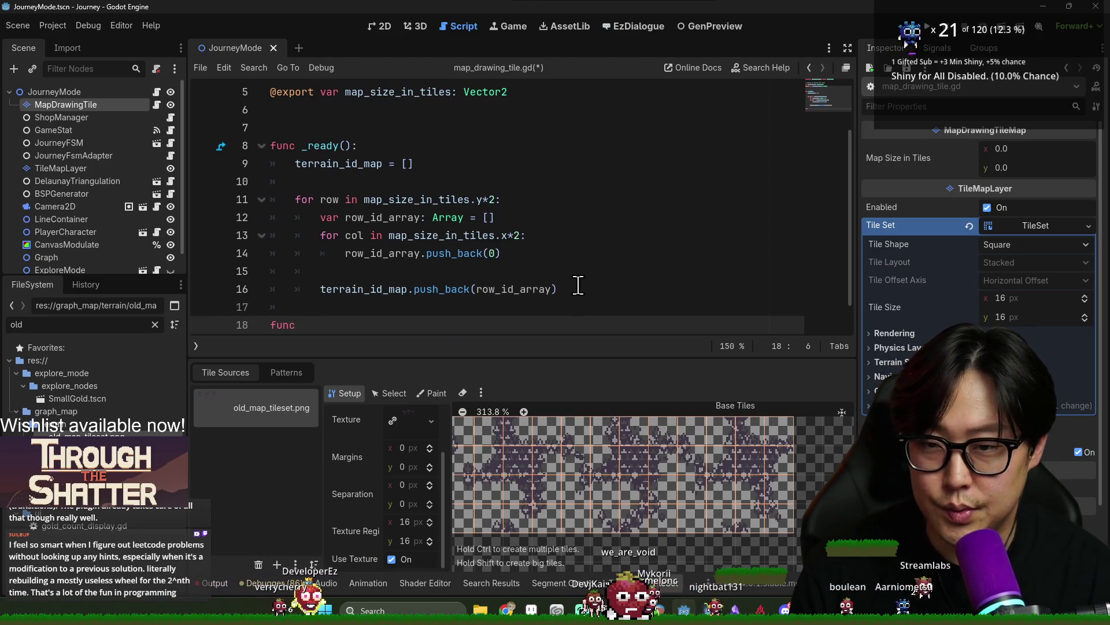
Add an assing_terrain_id(tile_pos: Vector2i) function stub containing pass
text(assing()
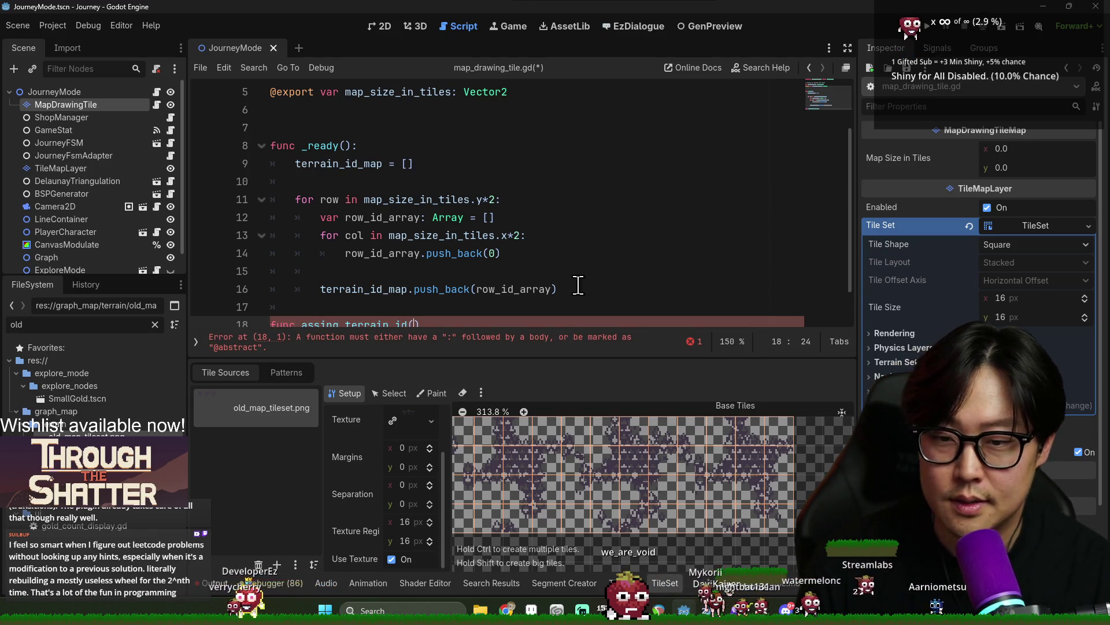
scroll(515, 264, down, 1)
text(te)
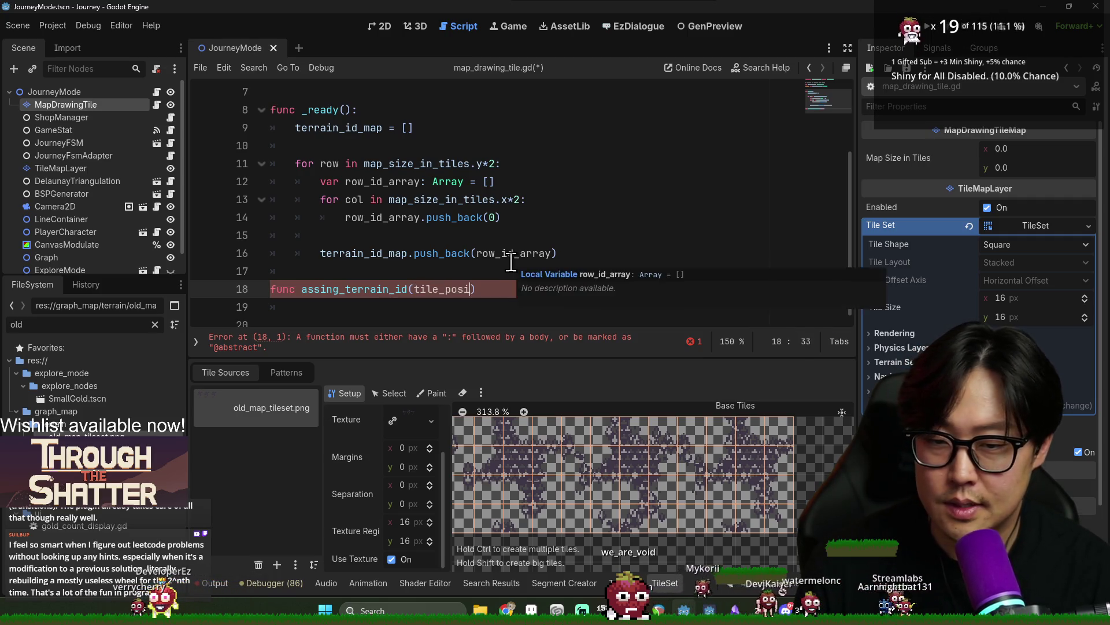
key(BackSpace)
key(BackSpace)
key(BackSpace)
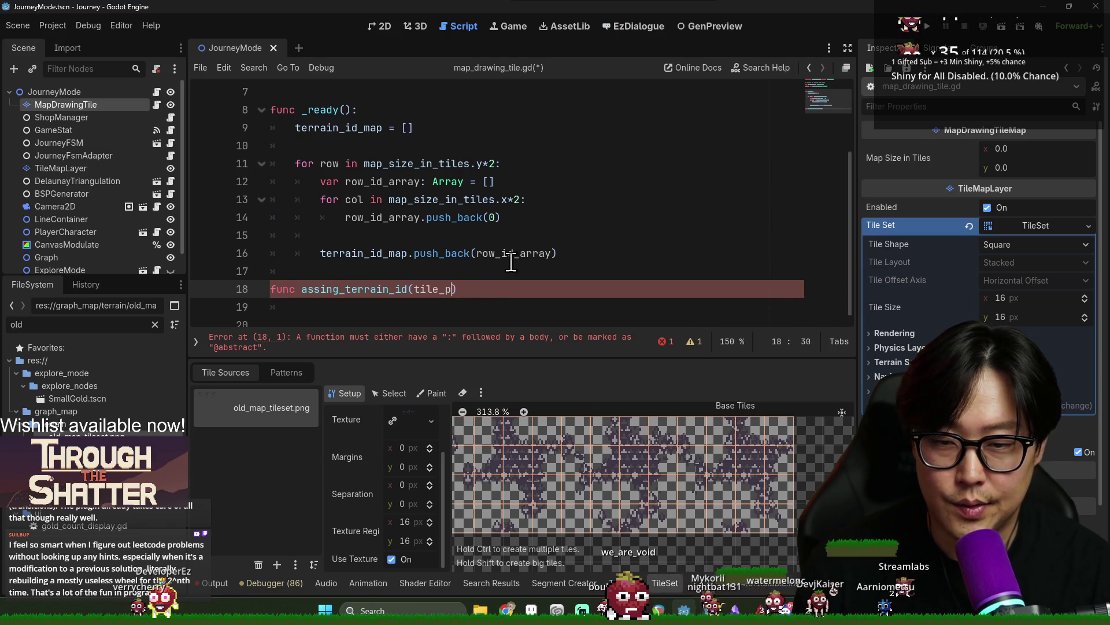
text(os: Vector2i))
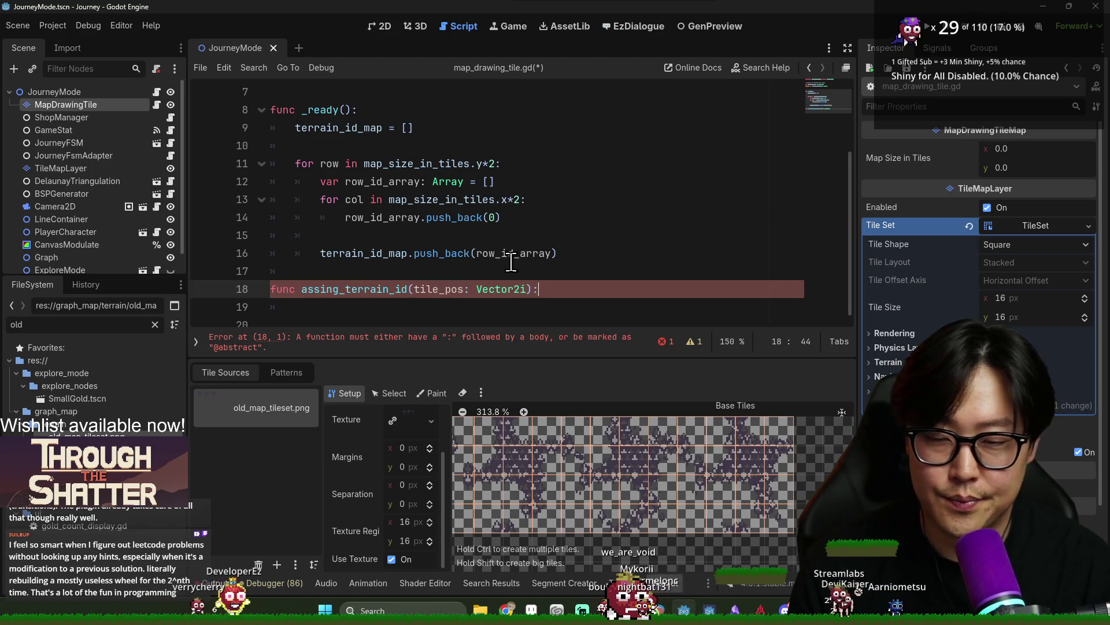
key(Return)
text(pass)
Add a terrain comment above assing_terrain_id and save the script
click(382, 270)
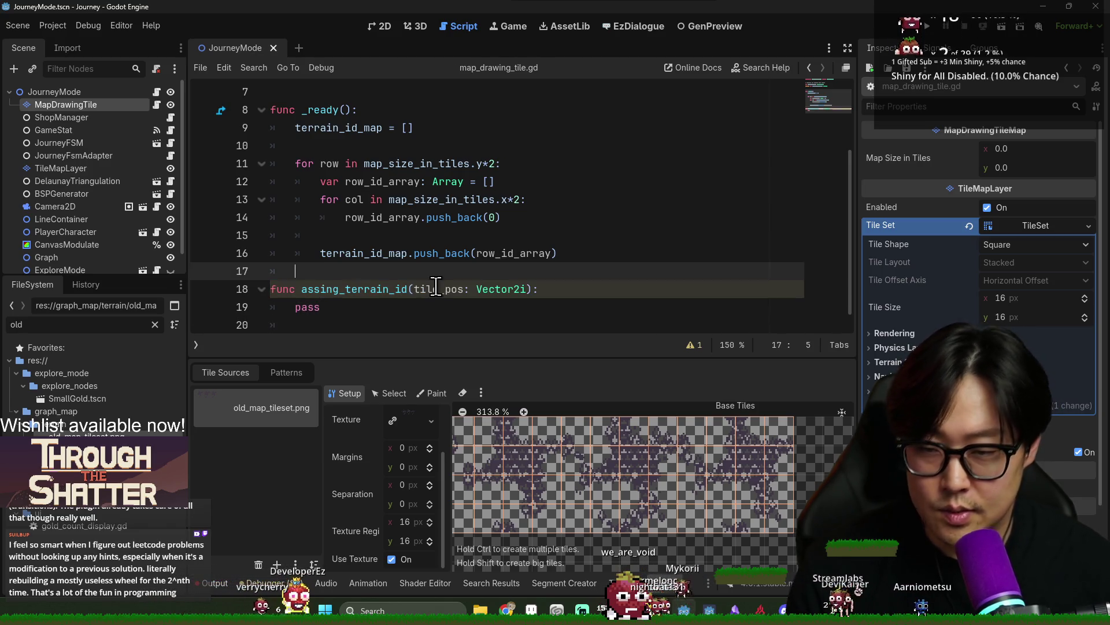
key(Return)
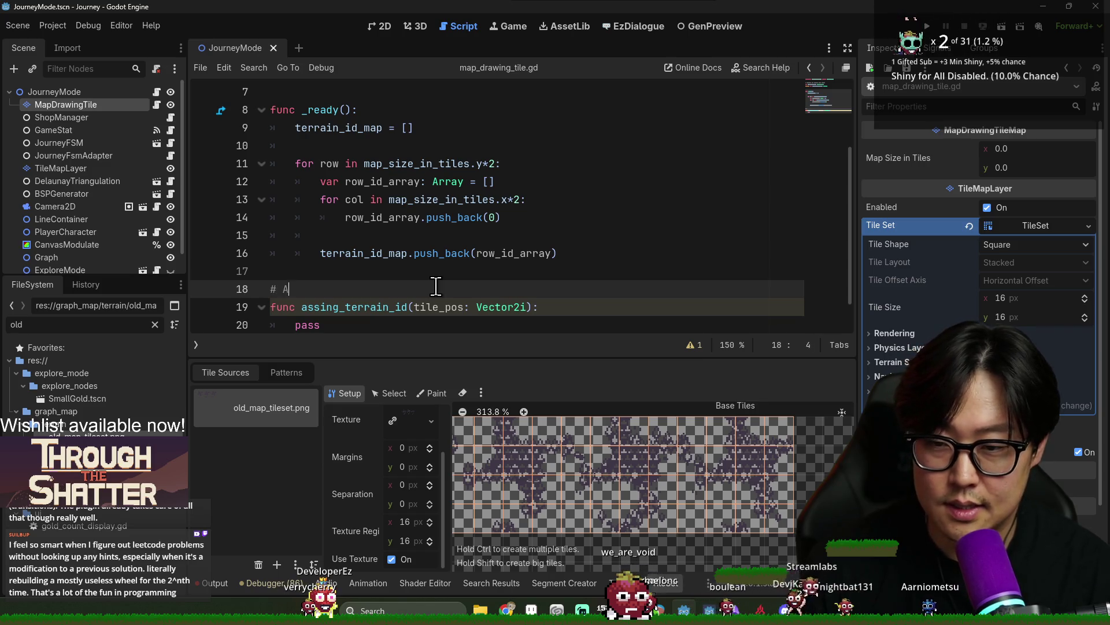
text(# Assign a full tile as)
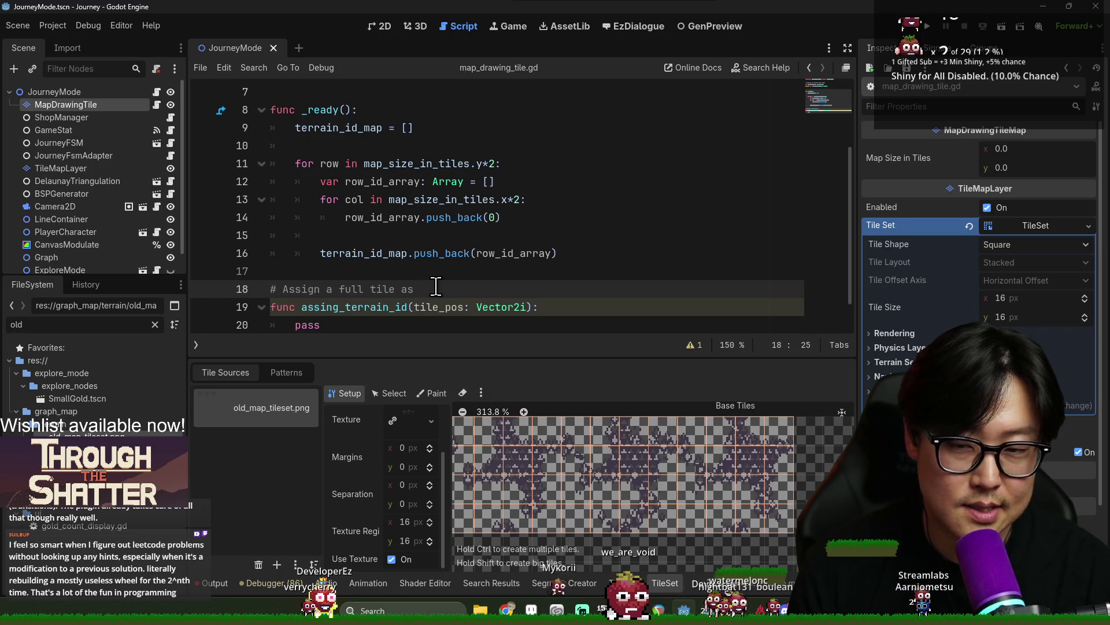
text(terrain)
key(ctrl+s)
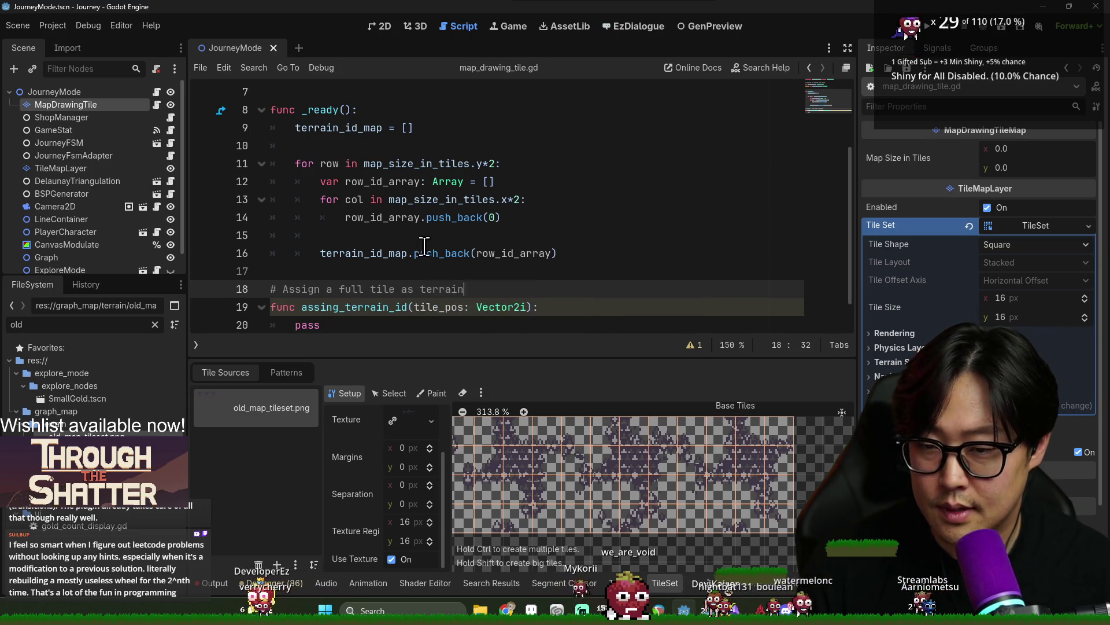
click(801, 314)
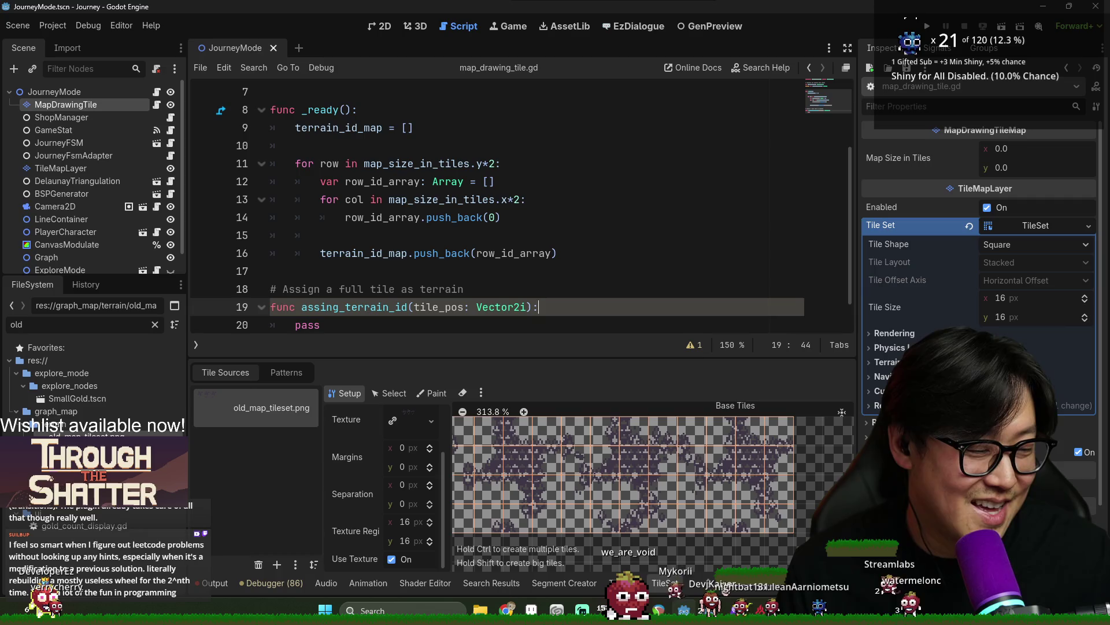
scroll(508, 304, down, 1)
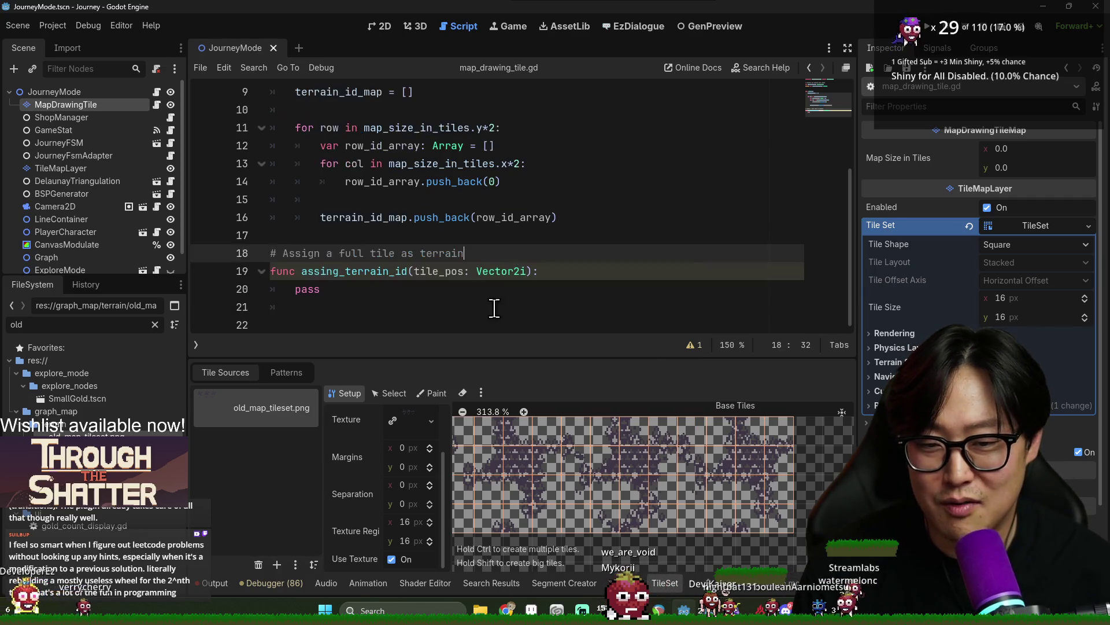
click(467, 294)
scroll(468, 298, up, 3)
scroll(509, 295, down, 3)
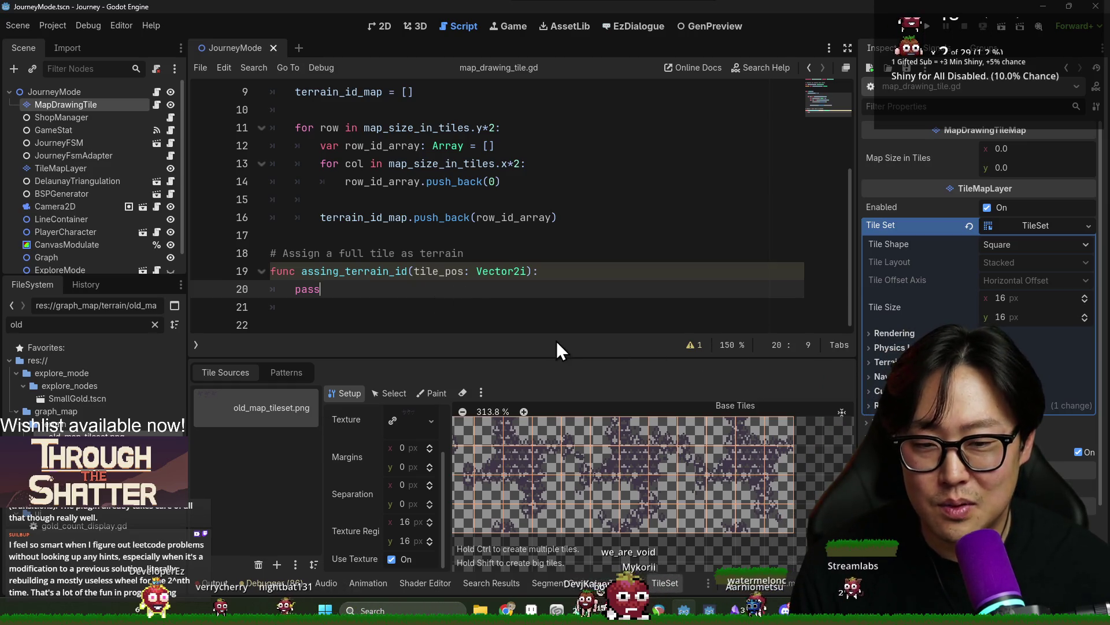
Enlarge the script editor, delete and restore a blank line, save, and switch to EzDialogue
drag(556, 355, 556, 379)
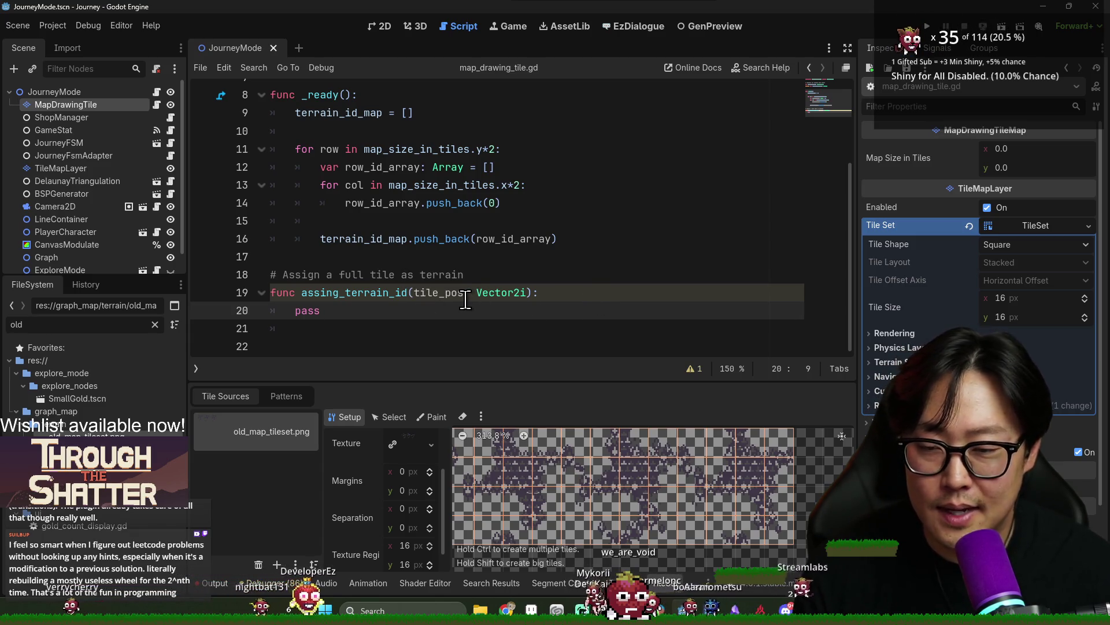
click(345, 131)
key(BackSpace)
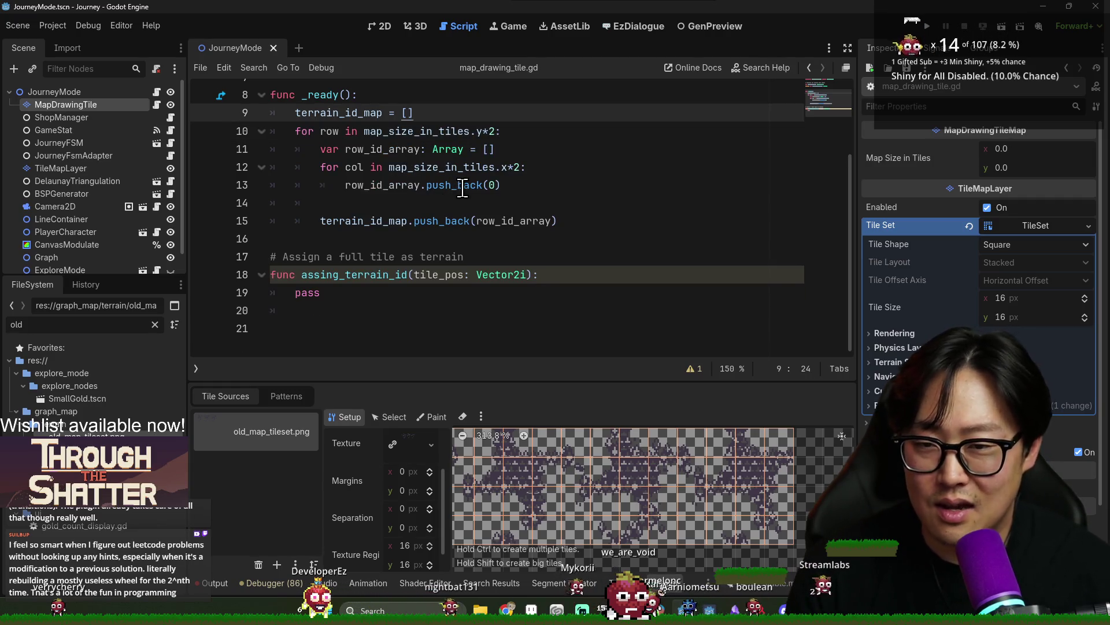
key(ctrl+z)
key(ctrl+s)
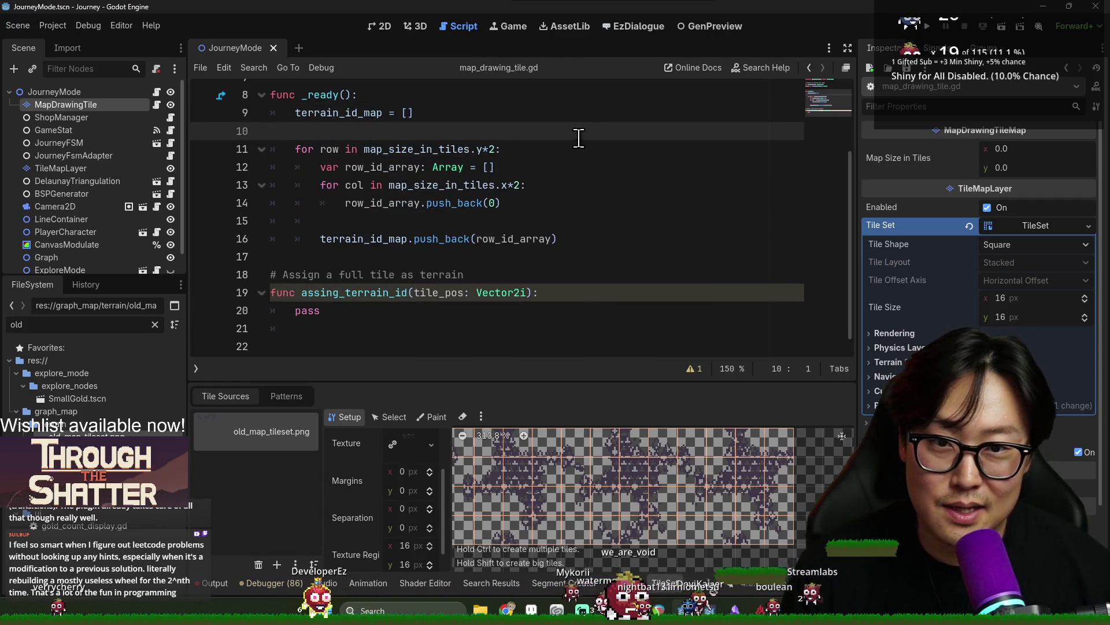
click(633, 26)
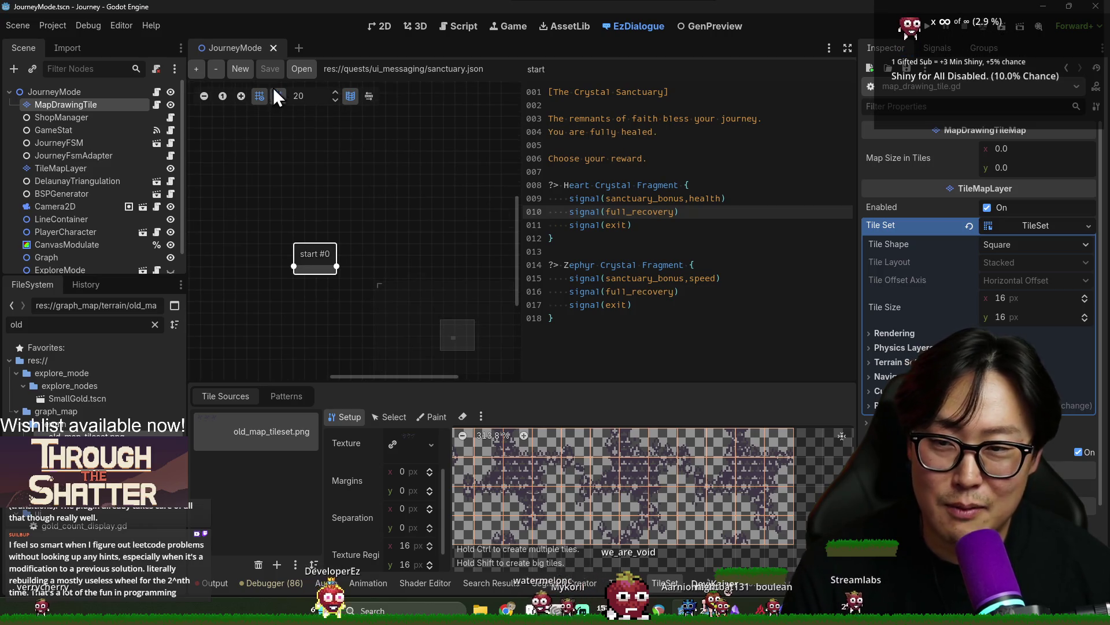
Cancel browsing for a dialogue file and reopen the MapDrawingTile node's script
click(301, 69)
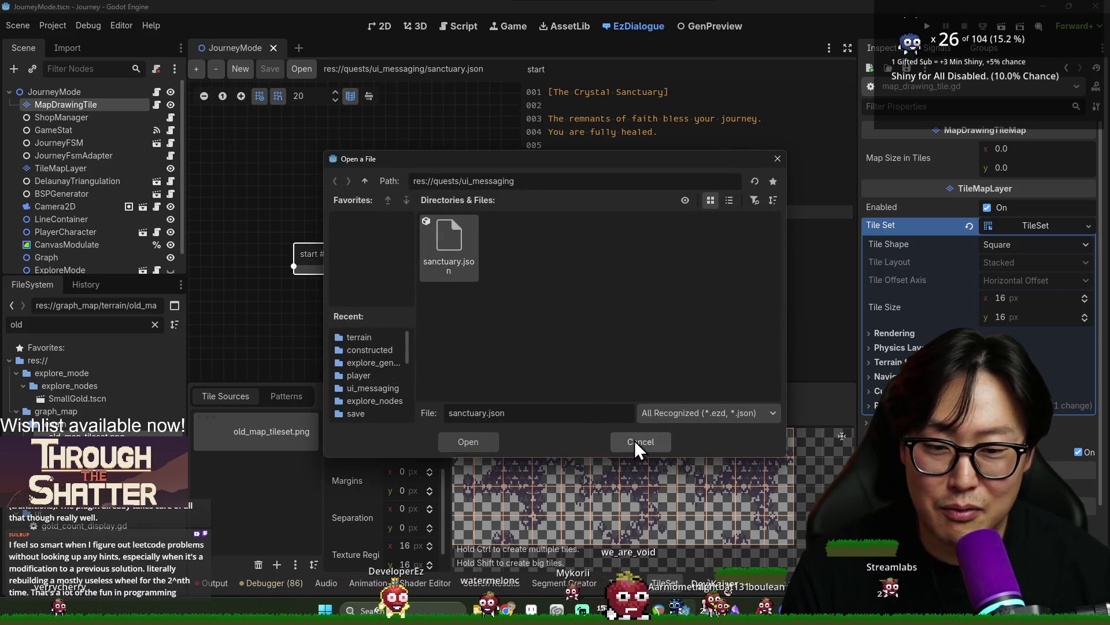
click(636, 440)
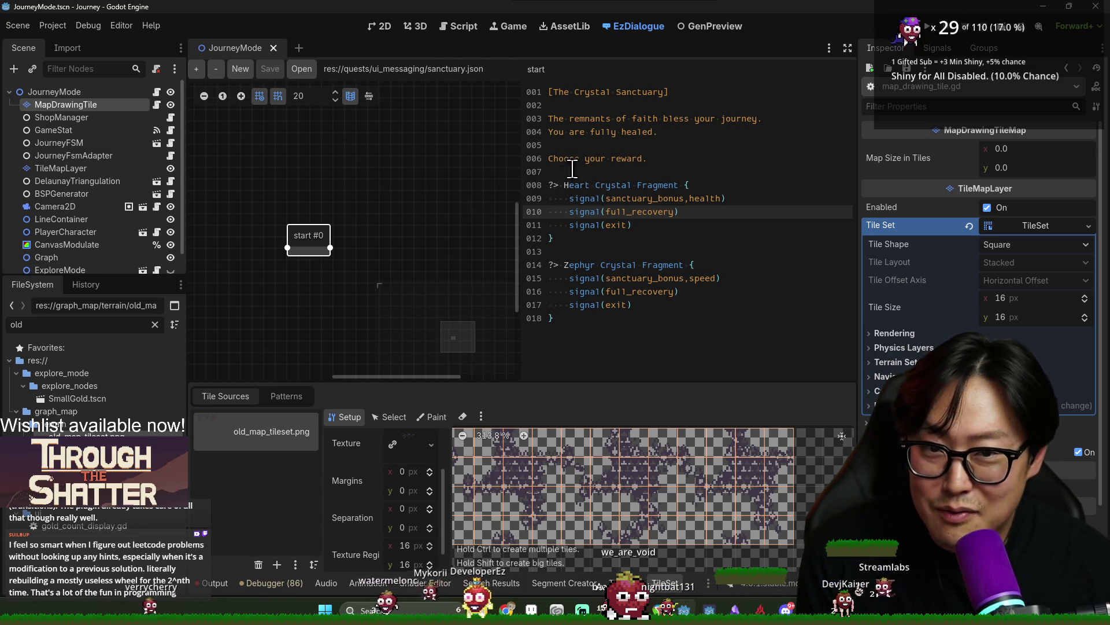
click(157, 104)
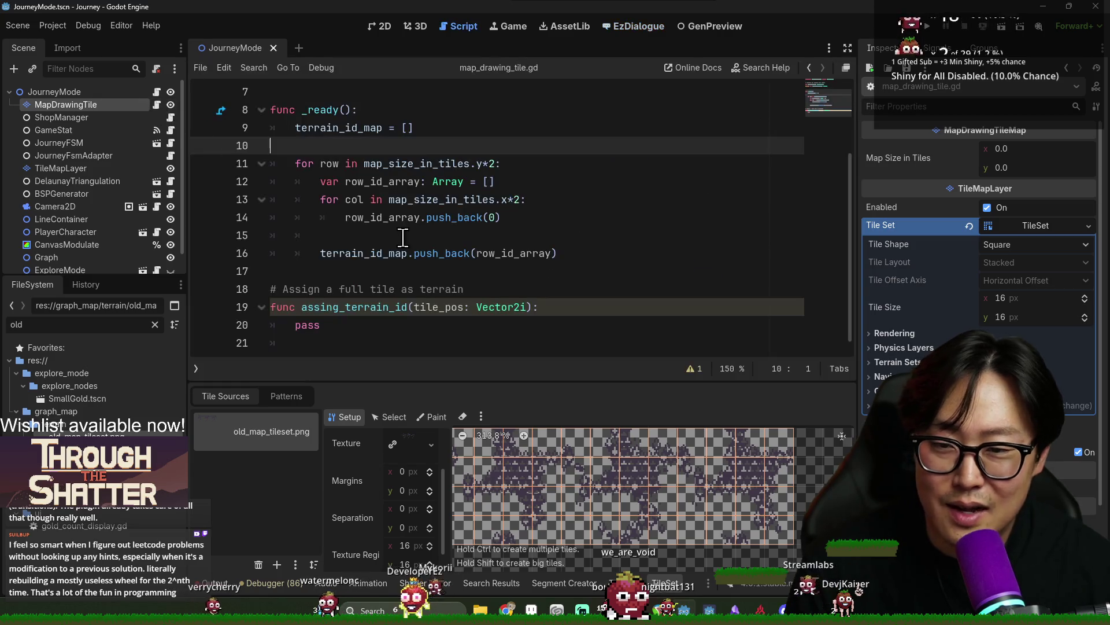
Save and review the loop lines and the assing_terrain_id function header
key(ctrl+s)
click(429, 240)
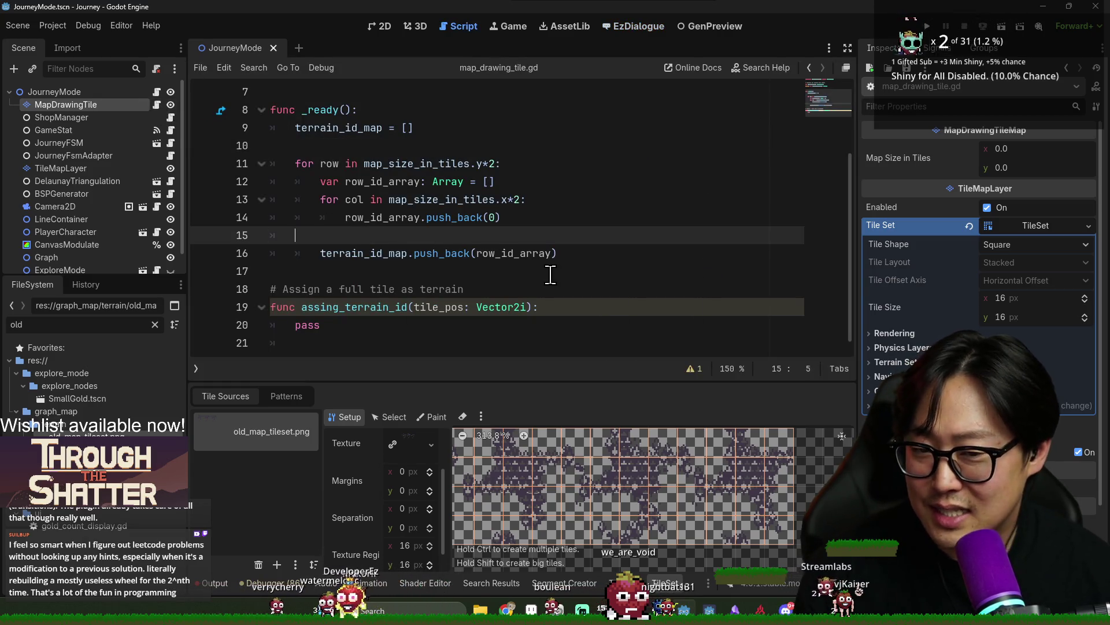
click(395, 253)
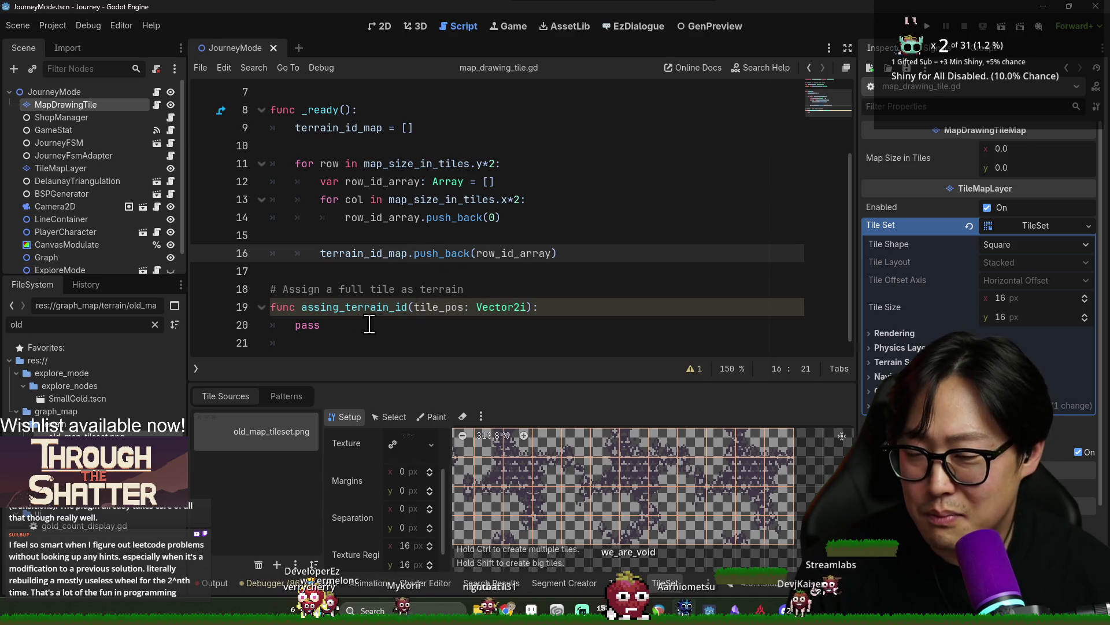
scroll(376, 324, down, 1)
key(ctrl+s)
scroll(404, 272, up, 3)
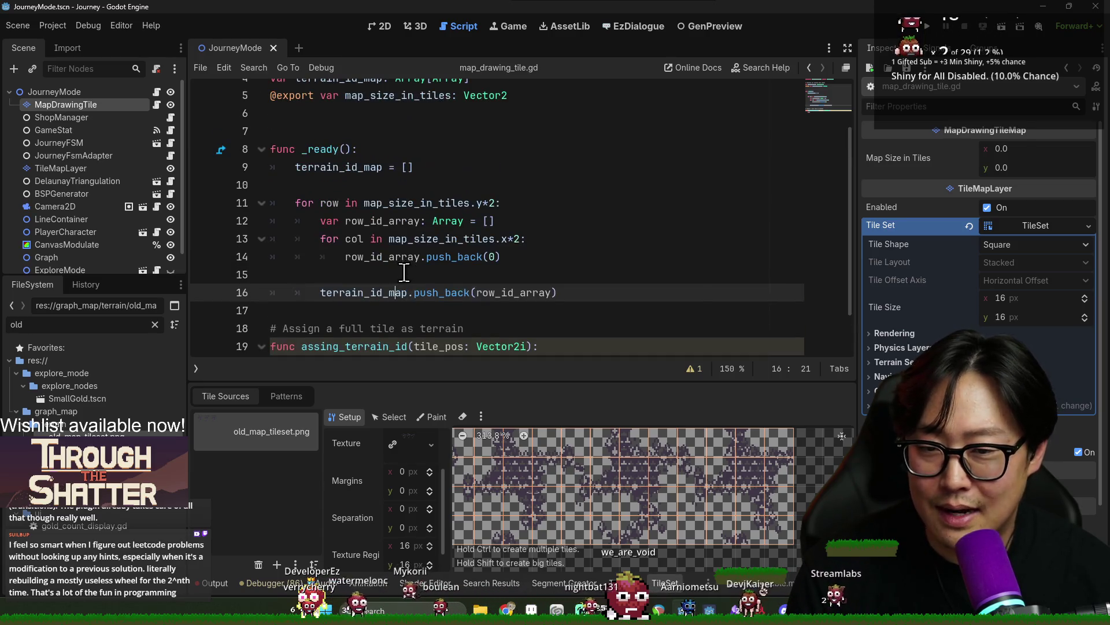
scroll(408, 295, down, 1)
click(341, 292)
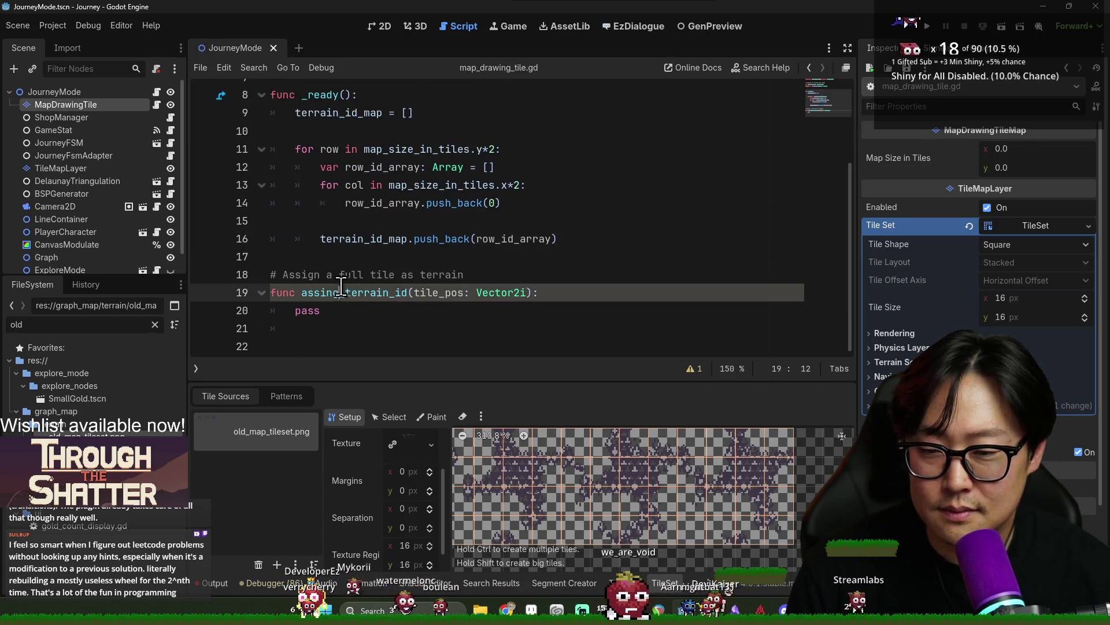
click(560, 293)
click(529, 292)
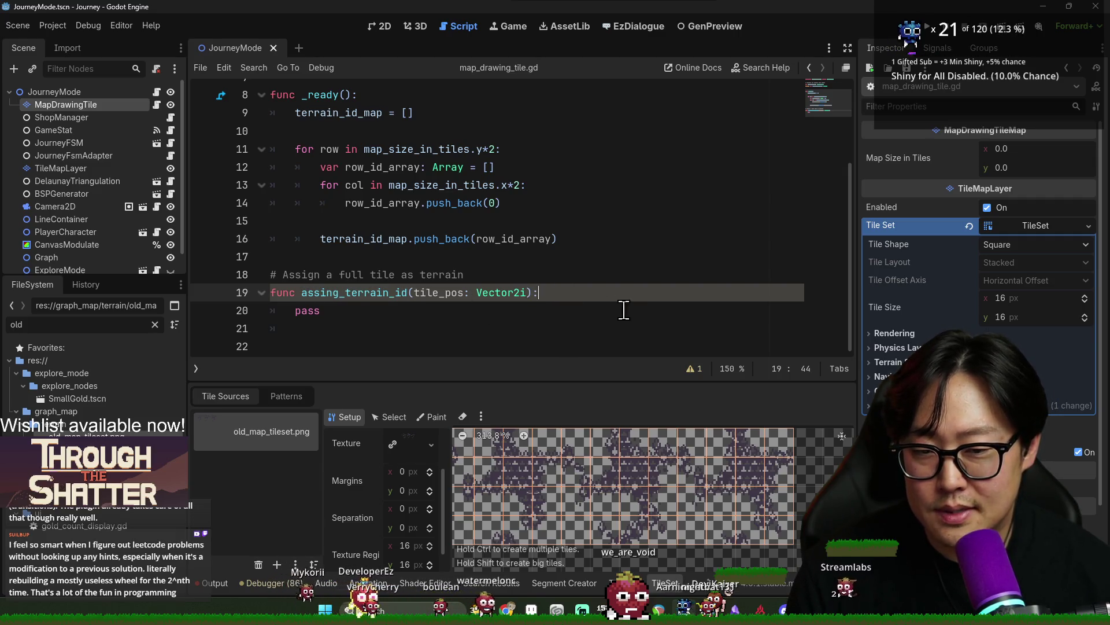
scroll(598, 309, up, 2)
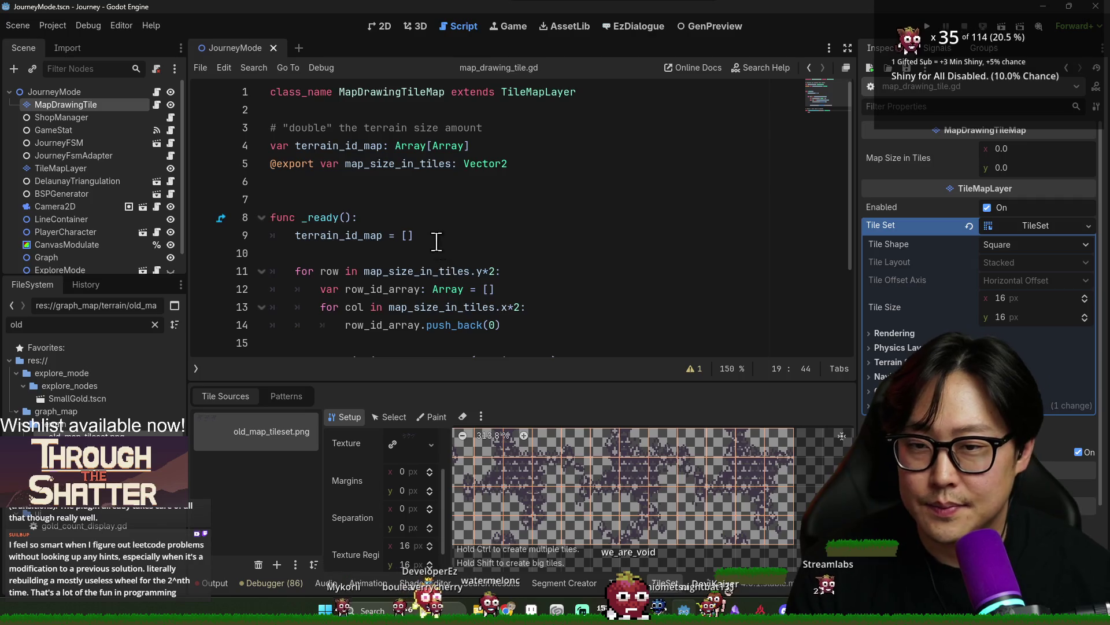
Insert a blank line after the terrain_id_map declaration on line 4
double_click(398, 164)
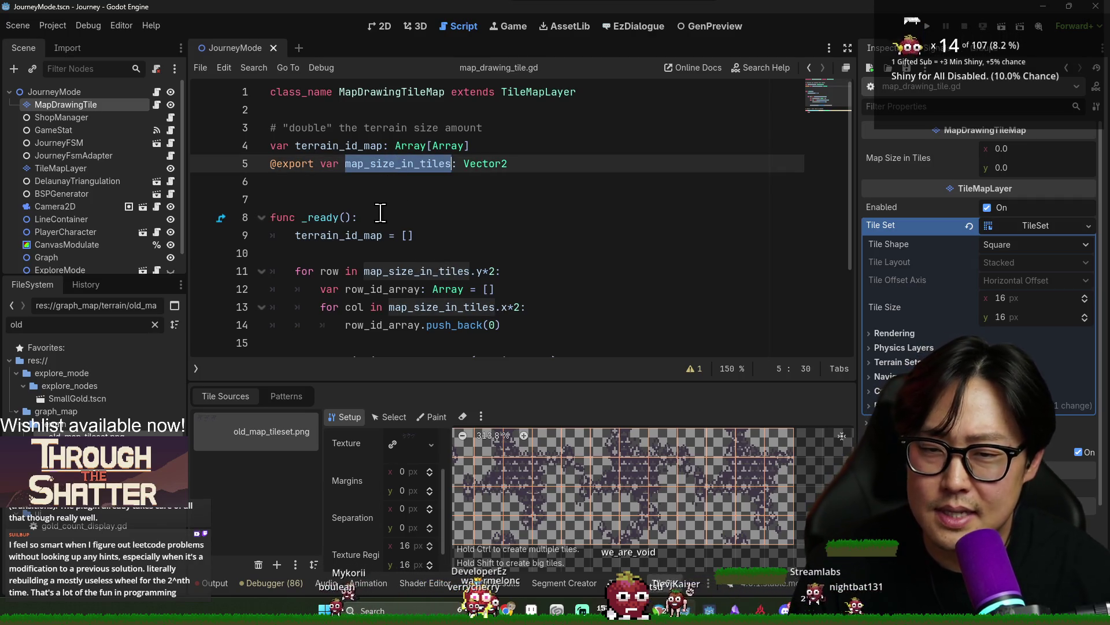
click(497, 145)
key(Return)
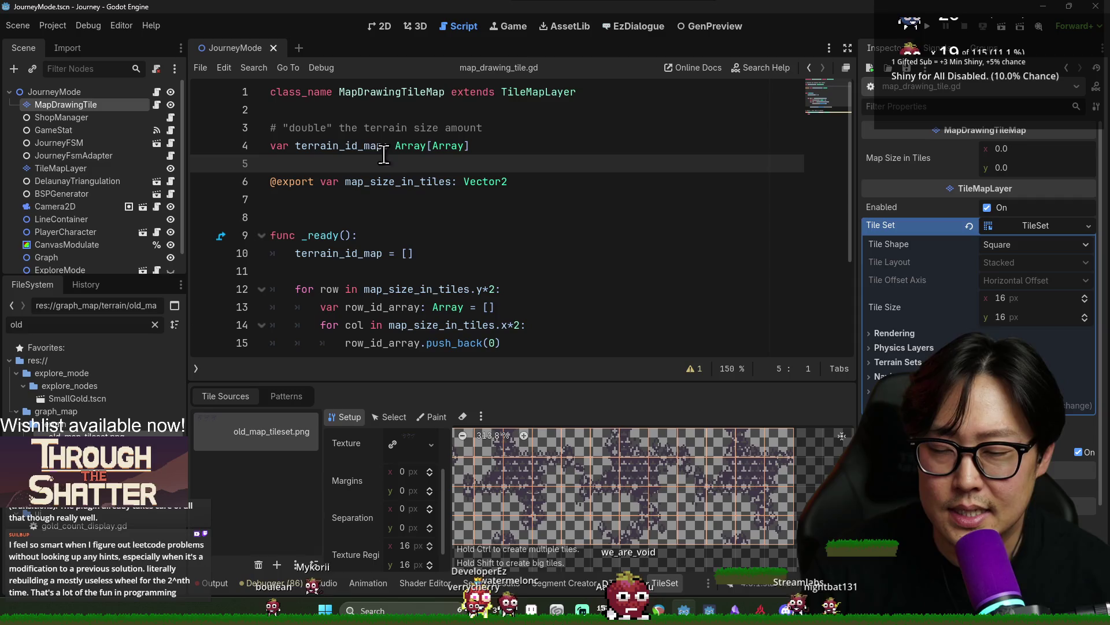
double_click(339, 146)
scroll(432, 269, down, 3)
double_click(353, 292)
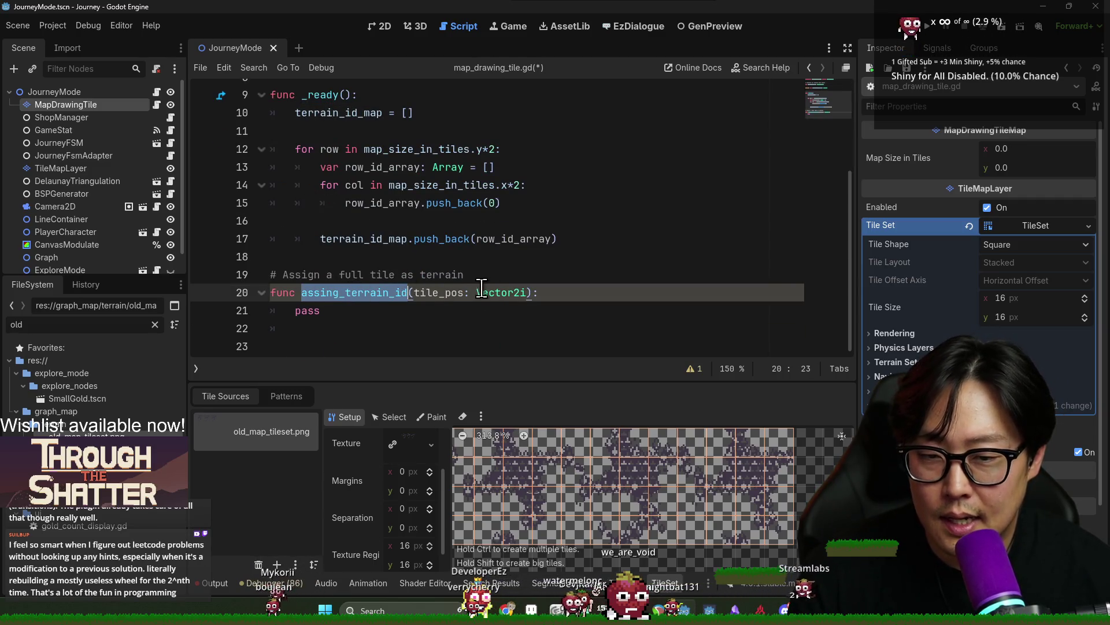
scroll(347, 260, up, 3)
double_click(338, 146)
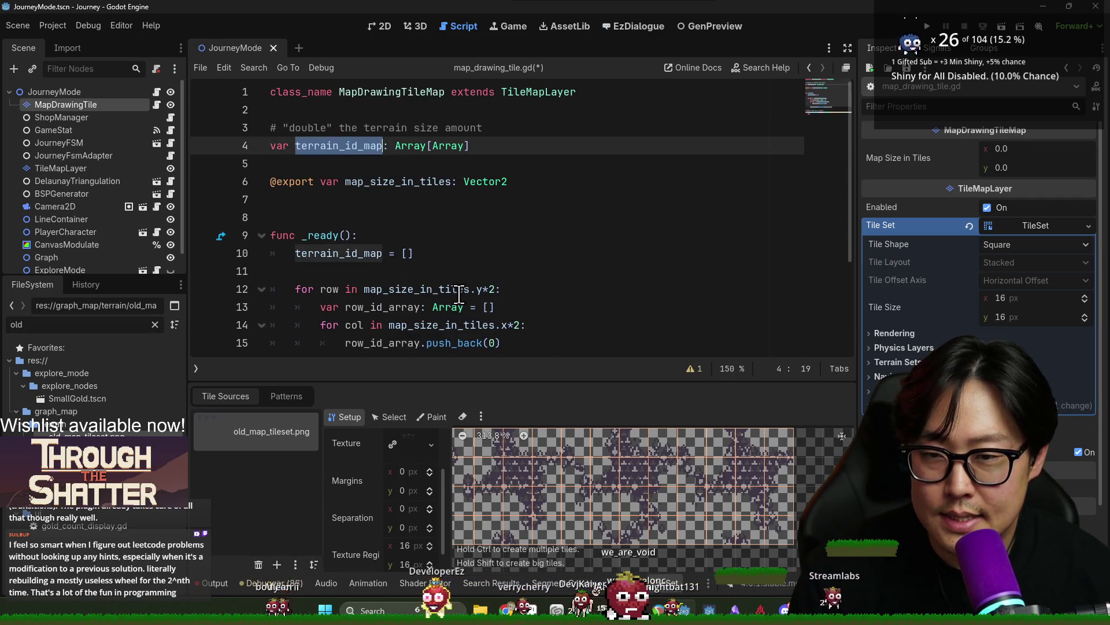
scroll(462, 231, down, 3)
click(602, 293)
key(Down)
key(Down)
key(Down)
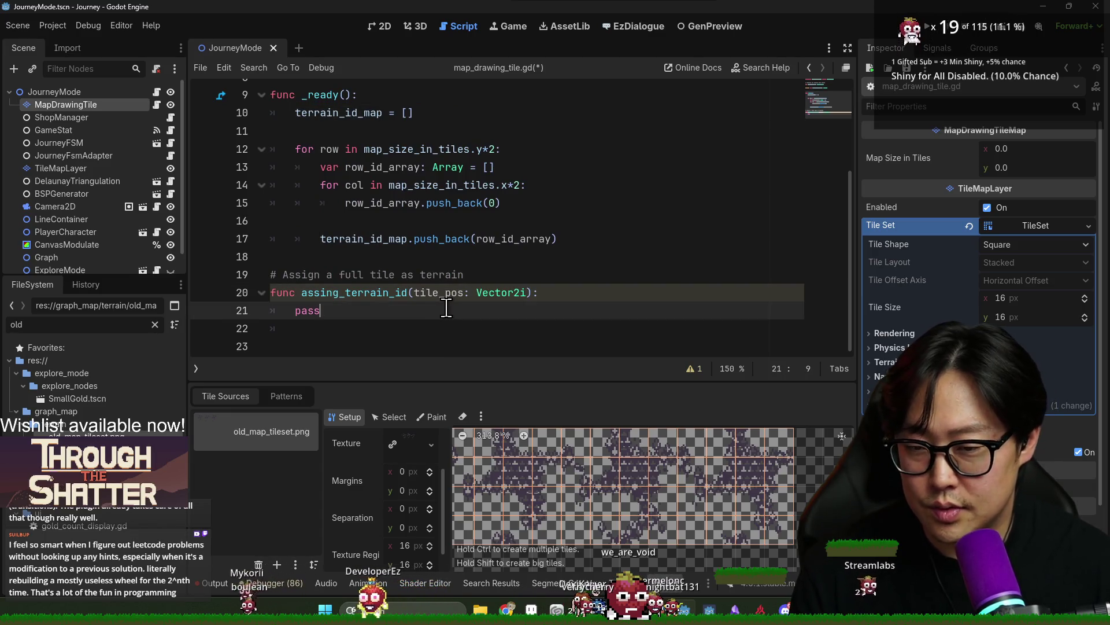
Add pos_to_full_grid(position: Vector2) -> Vector2i returning Vector2i(0, 0), then save
text(func _)
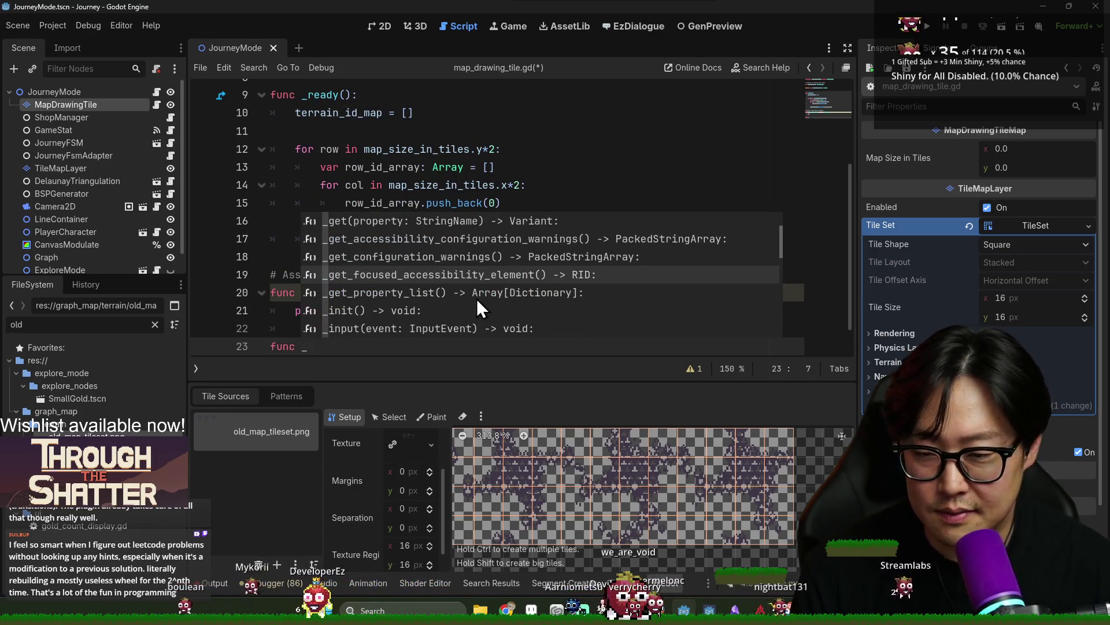
key(Escape)
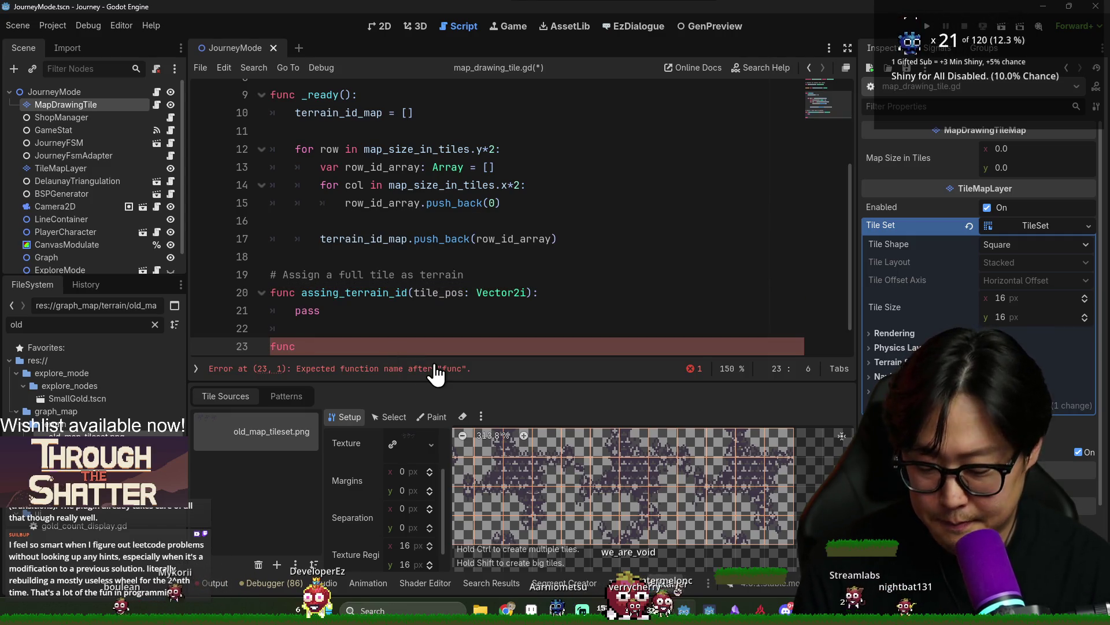
text(pos+_)
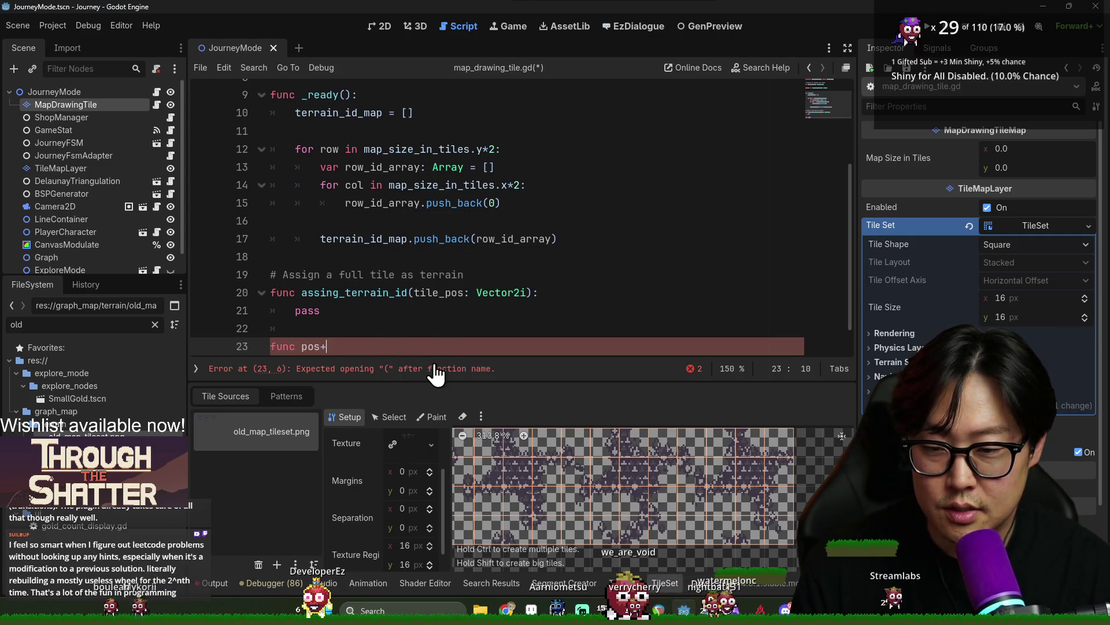
text(o_ful)
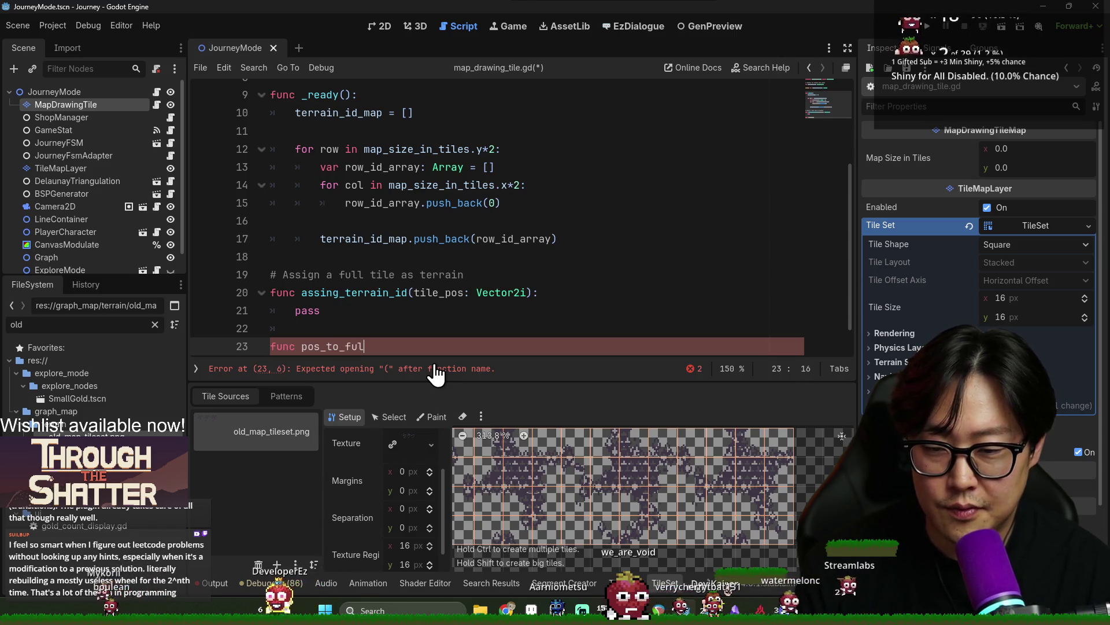
text(l_grid(v)
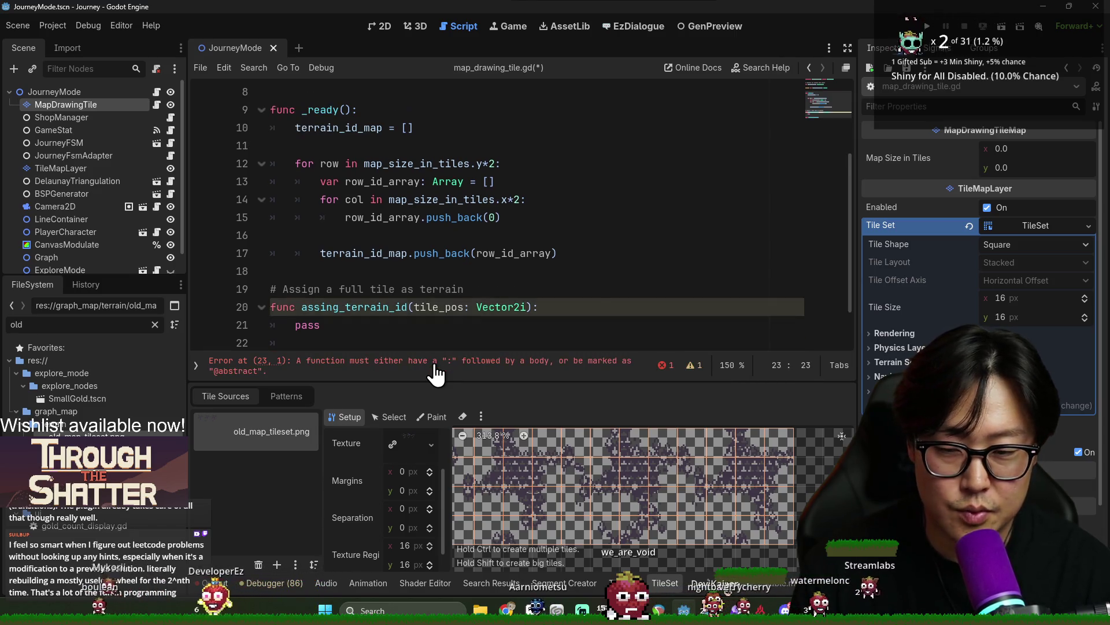
text(osition)
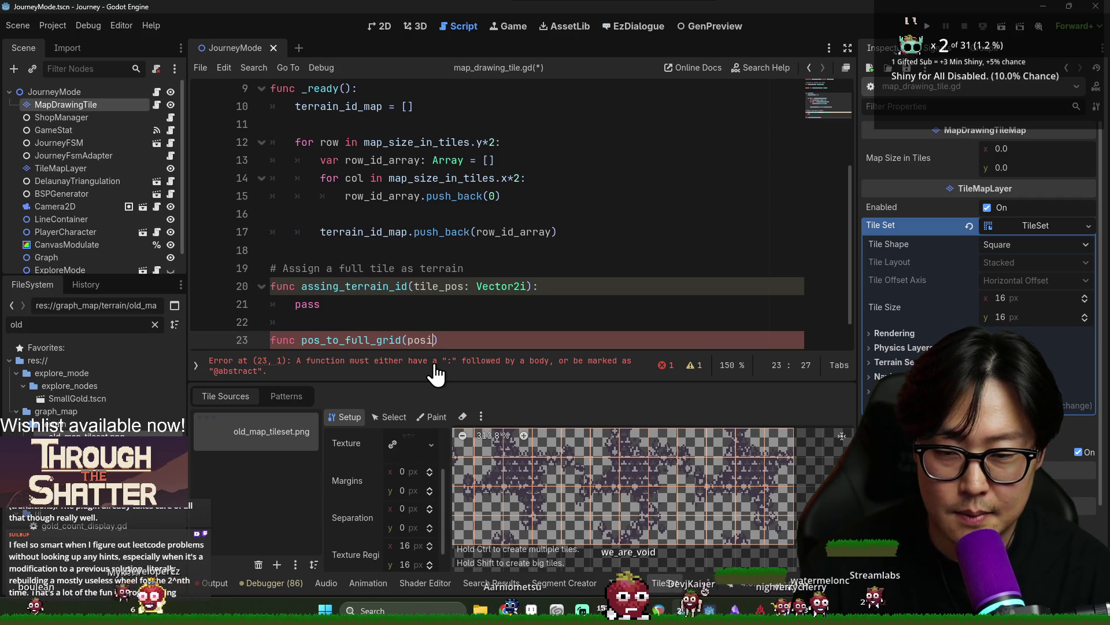
text(cot4)
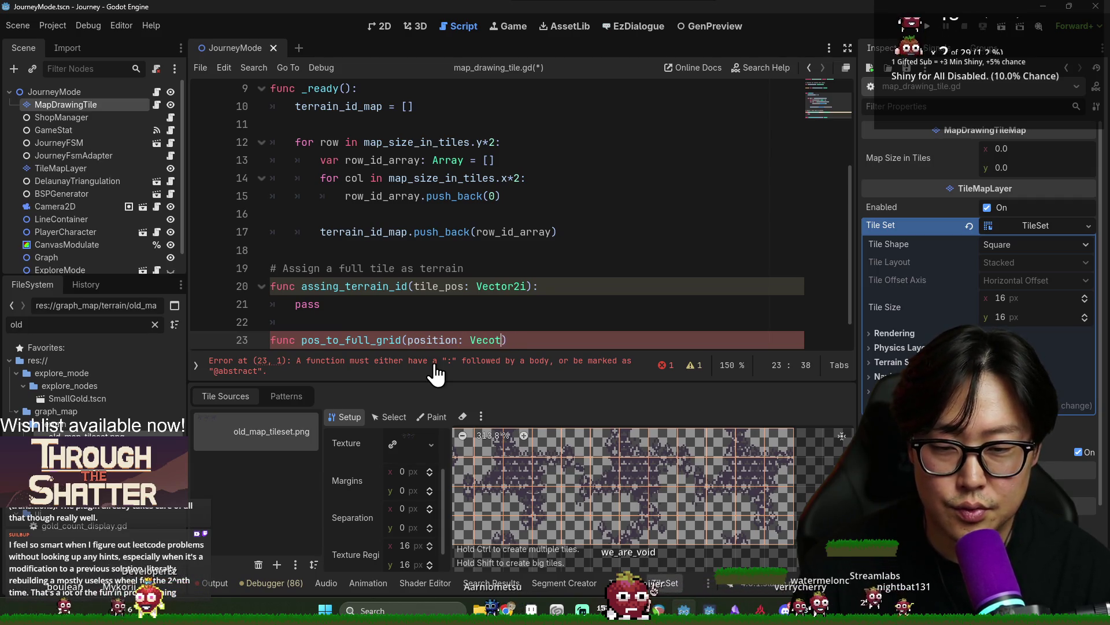
text(r2))
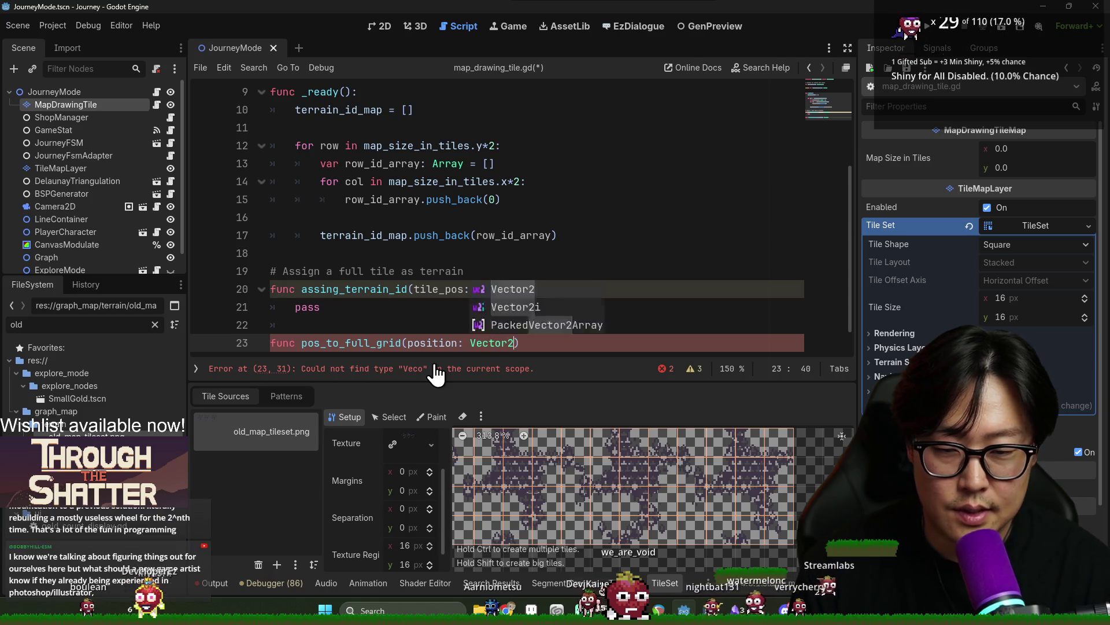
text( ->ctor2i:)
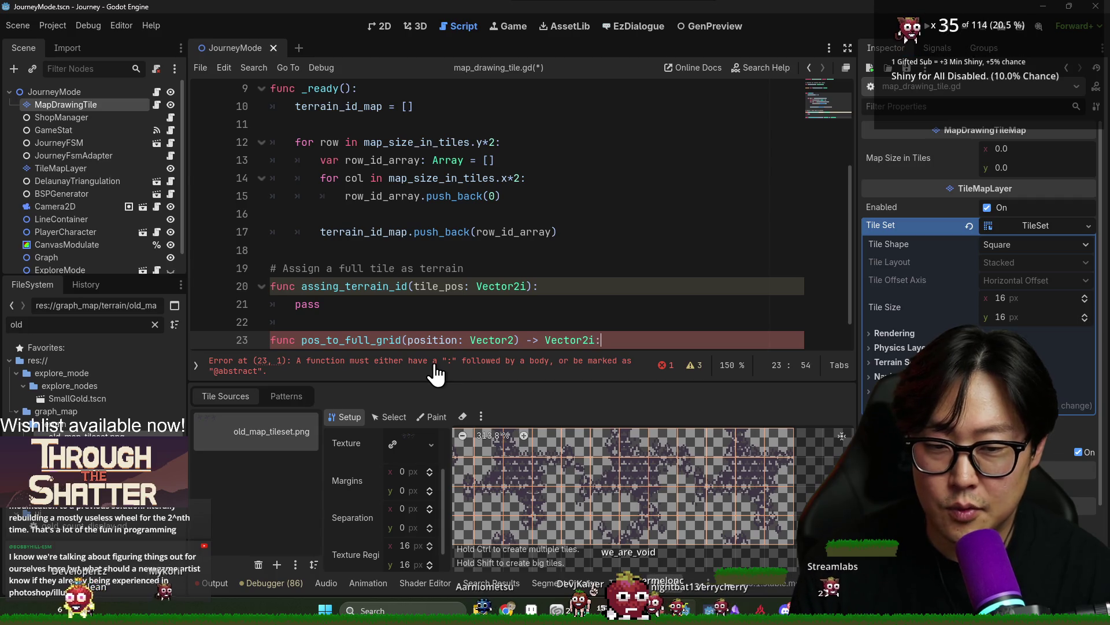
key(Return)
text(return Vector2)
text(i(0,)
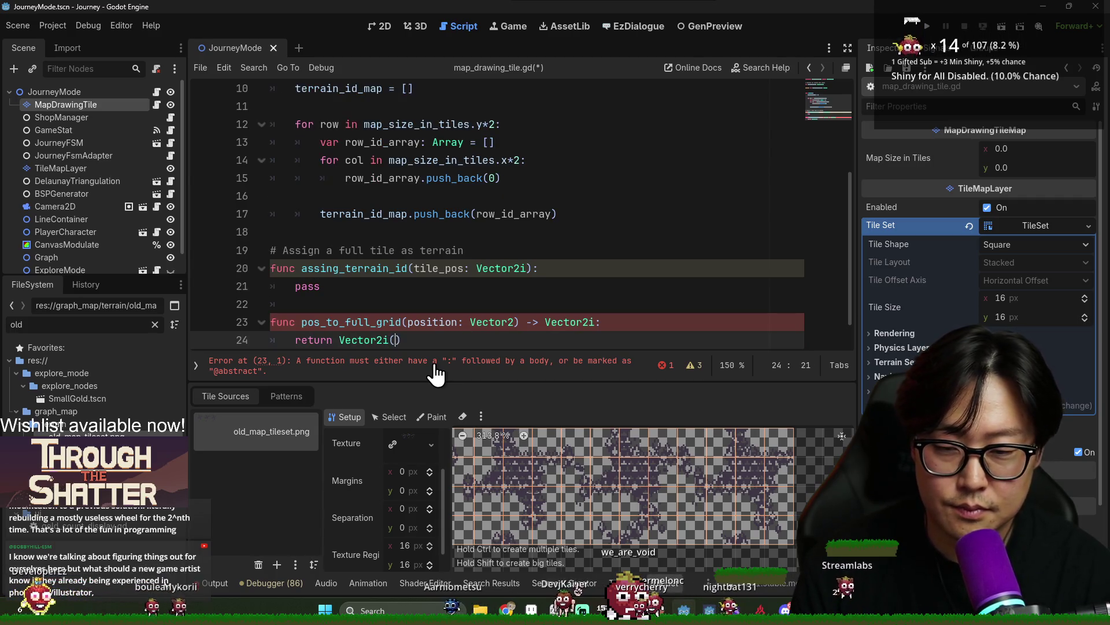
key(Return)
key(Return)
key(ctrl+s)
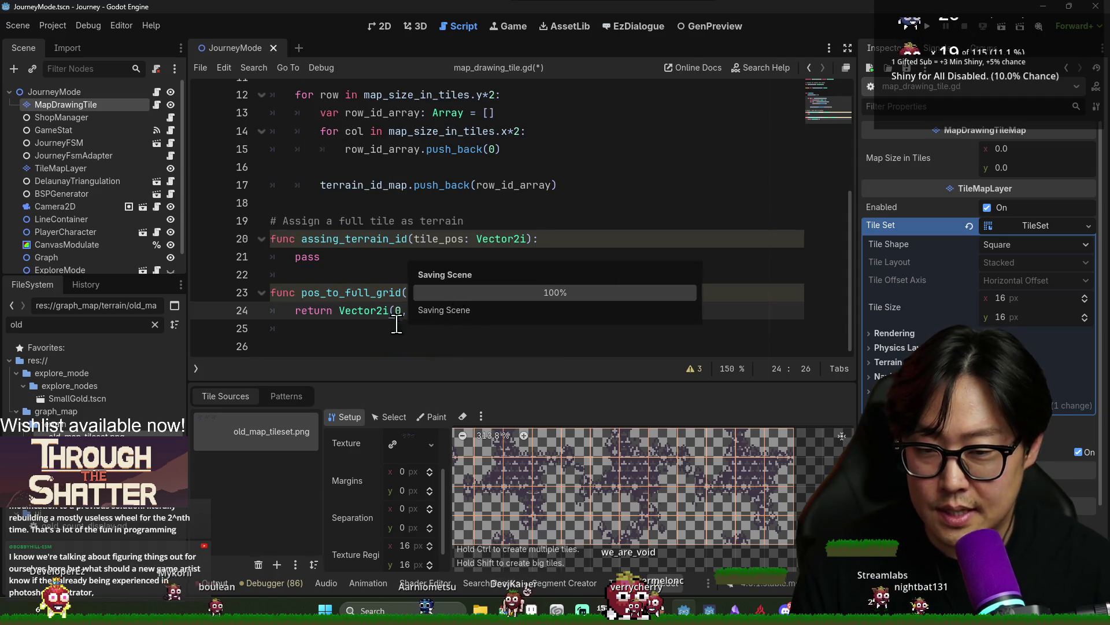
key(ctrl+s)
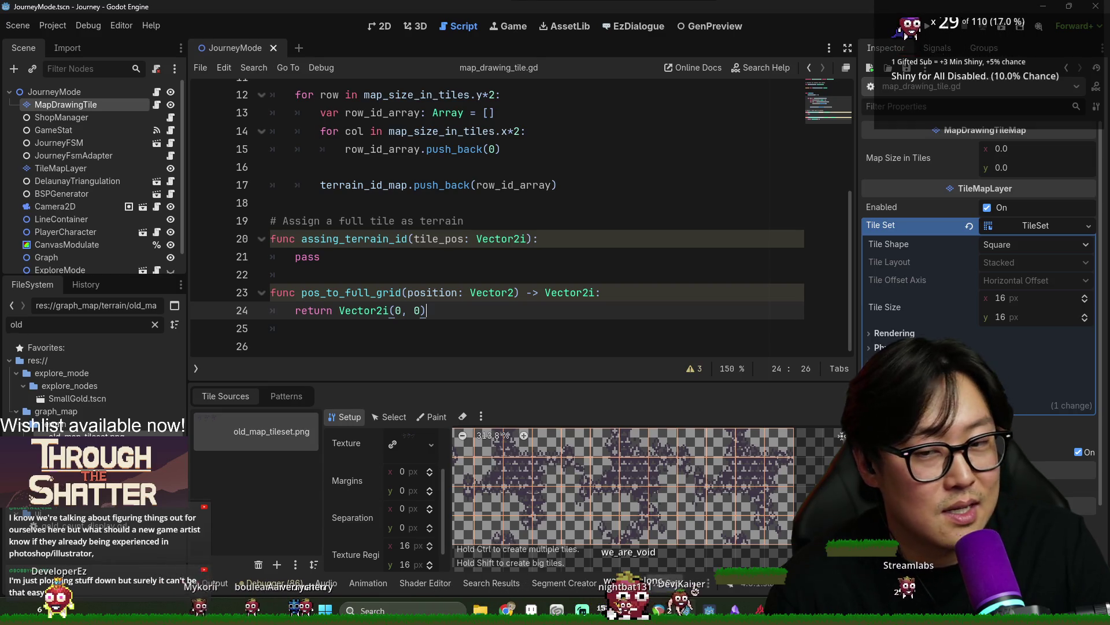
mouse_move(944, 258)
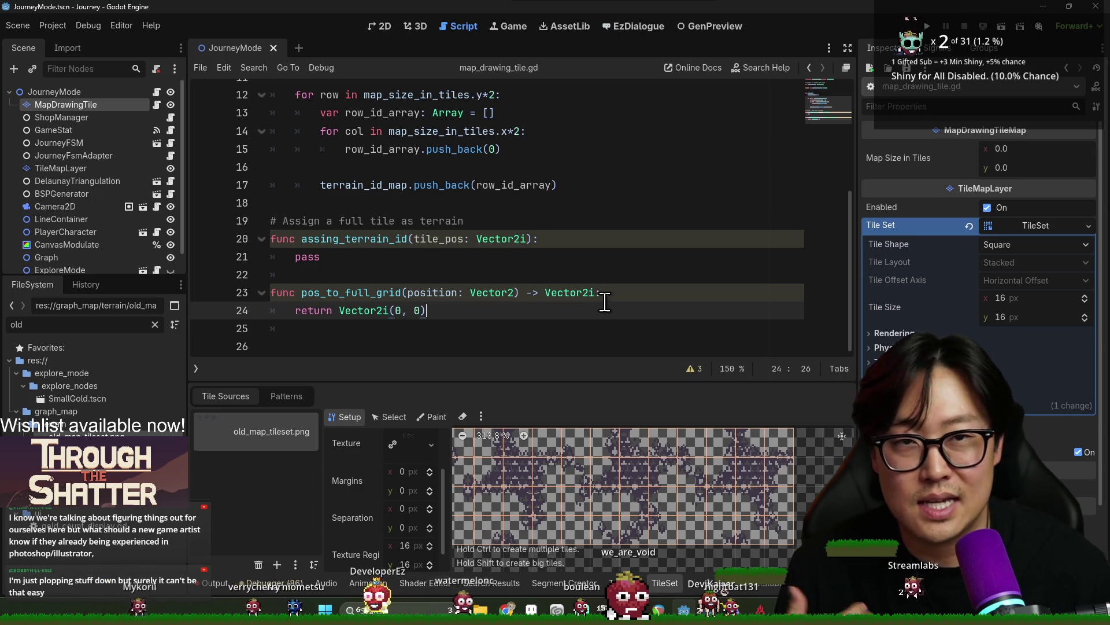
mouse_move(547, 295)
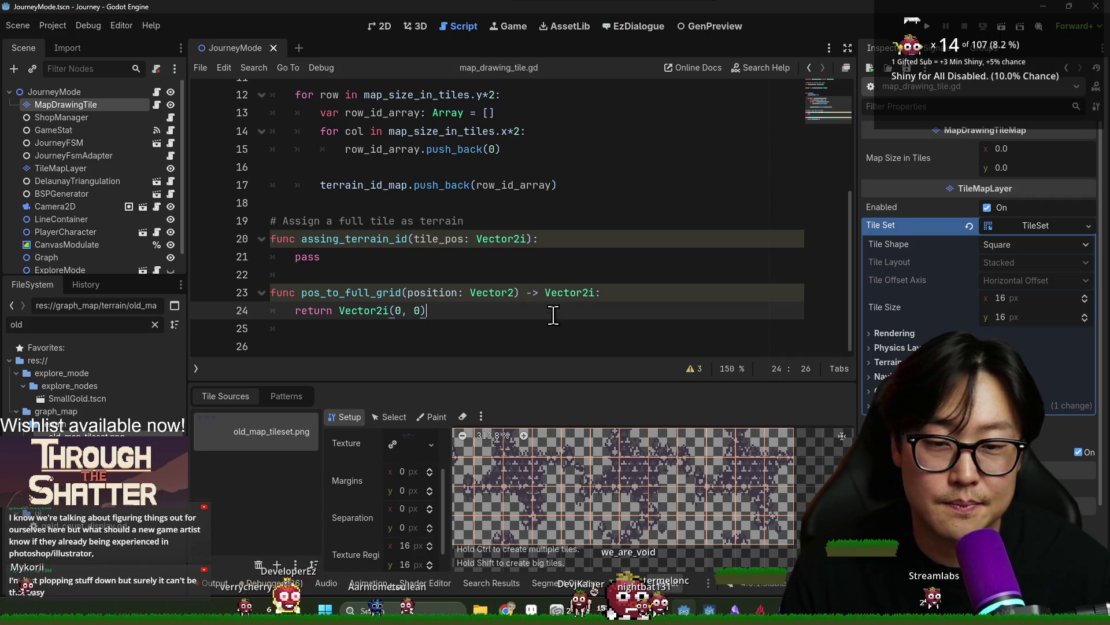
key(alt+Tab)
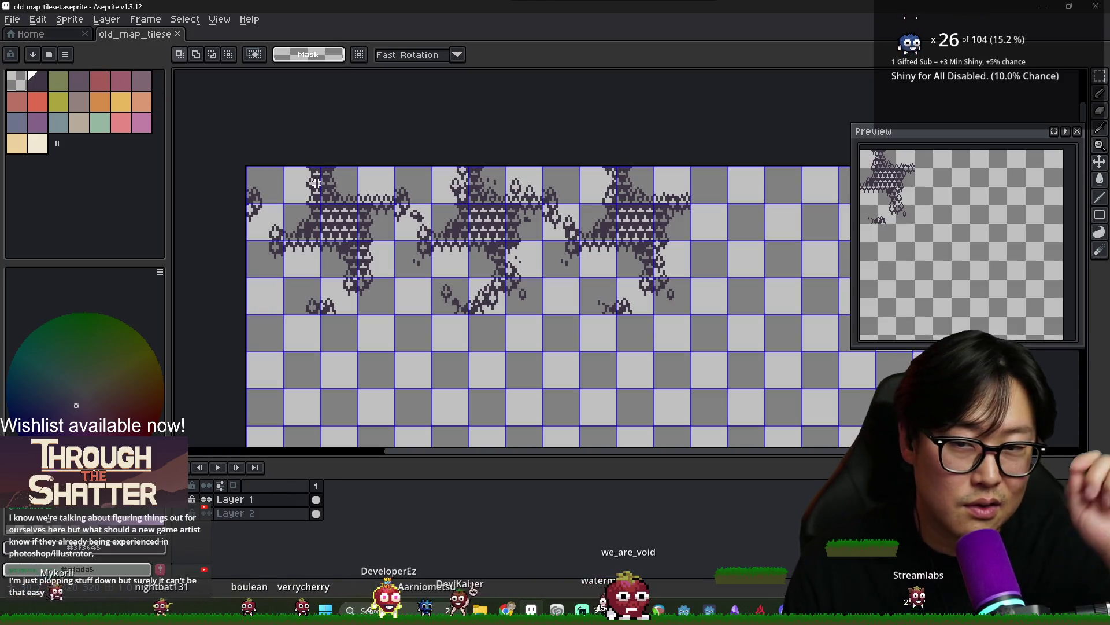
Draw a round circle face with the Pencil below the canopy row
scroll(474, 360, up, 1)
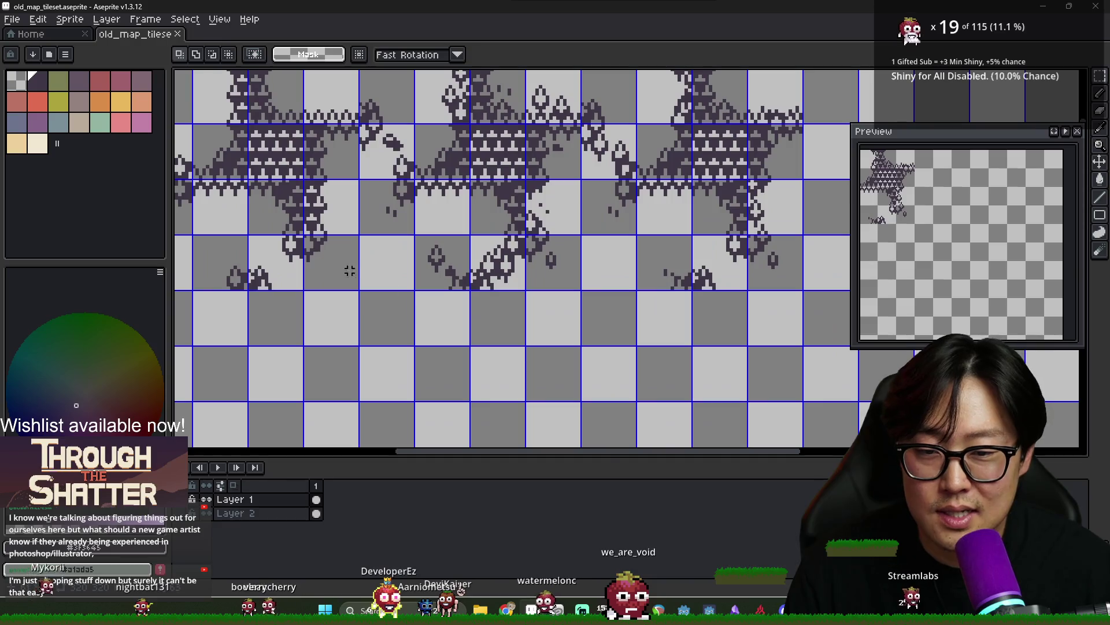
key(b)
scroll(335, 282, up, 1)
mouse_move(336, 284)
mouse_down()
mouse_move(337, 266)
mouse_move(419, 281)
mouse_move(416, 269)
mouse_move(421, 284)
mouse_up()
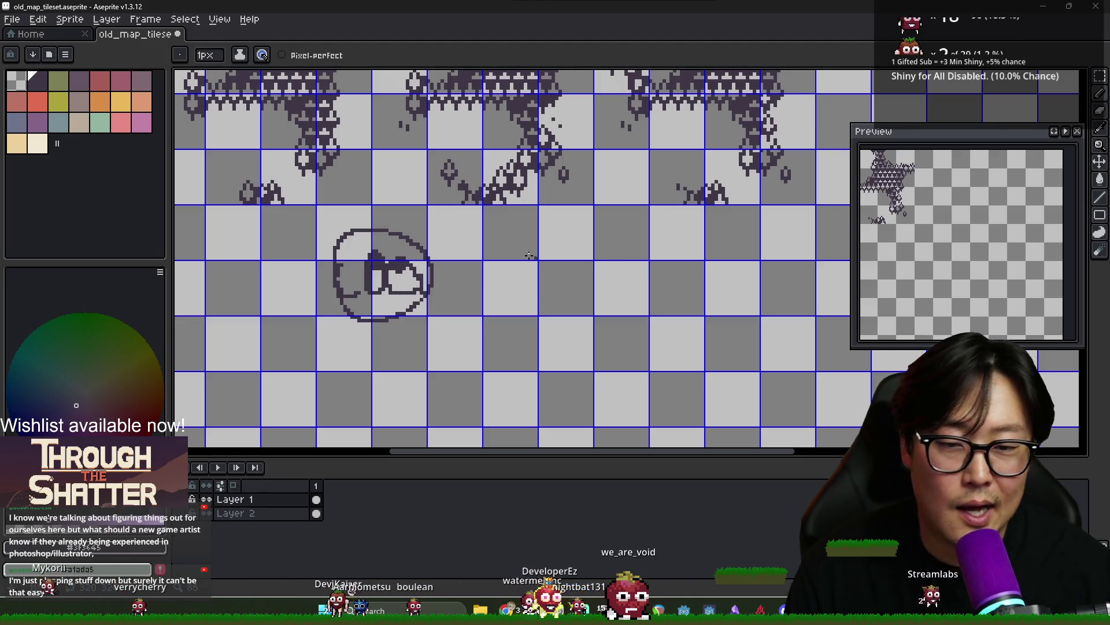
Patch pixels along the circle face's outline
scroll(374, 269, up, 4)
scroll(374, 269, down, 2)
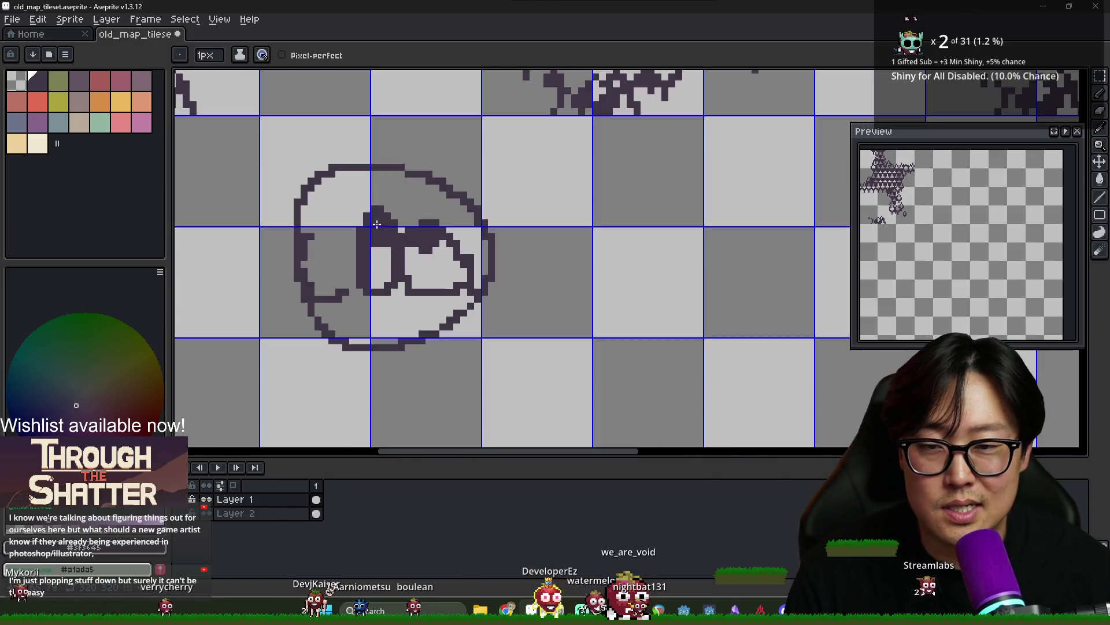
scroll(474, 199, up, 5)
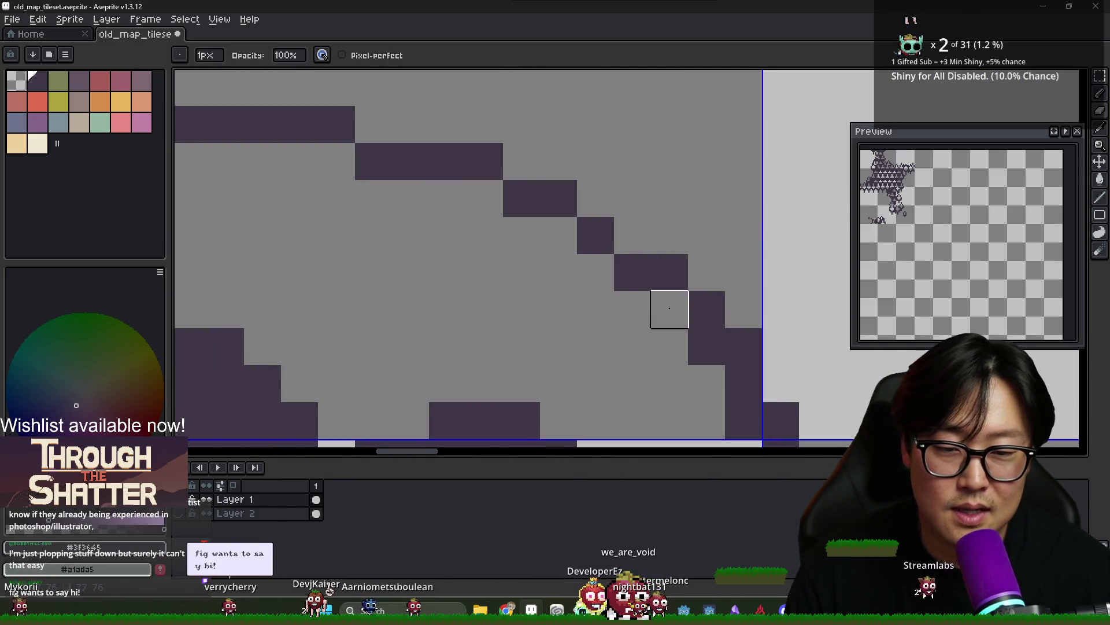
drag(665, 307, 551, 272)
drag(605, 354, 538, 273)
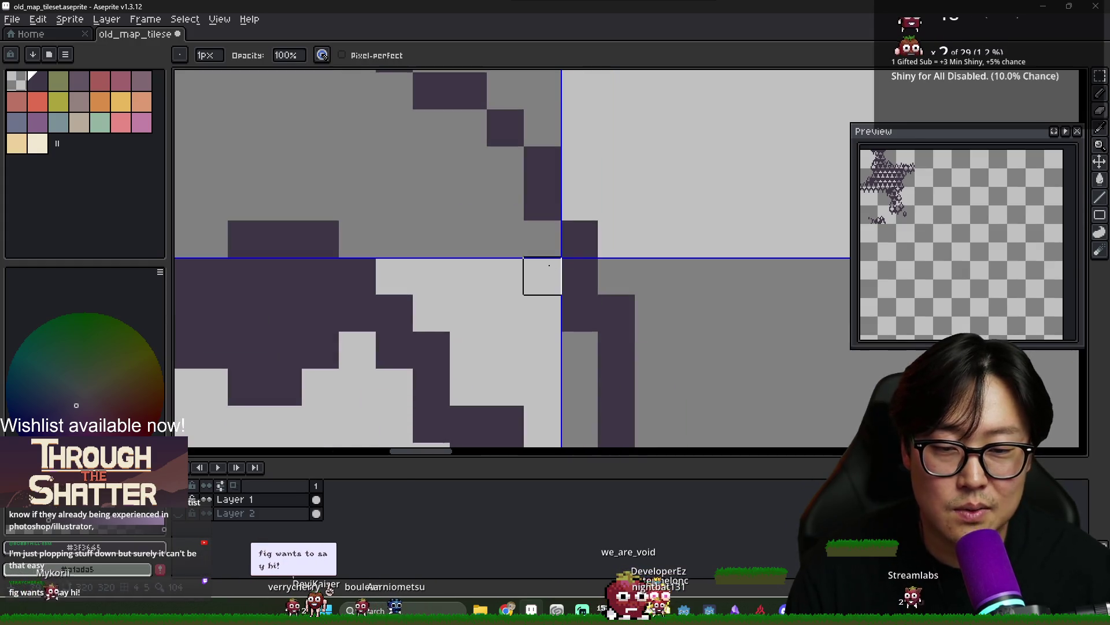
drag(392, 129, 498, 210)
mouse_move(502, 171)
mouse_down()
mouse_move(390, 101)
mouse_move(419, 141)
mouse_move(441, 141)
mouse_up()
Draw diagonal stair-step lines beside the circle, including one in the lower-middle tile
scroll(358, 121, down, 1)
scroll(925, 279, up, 2)
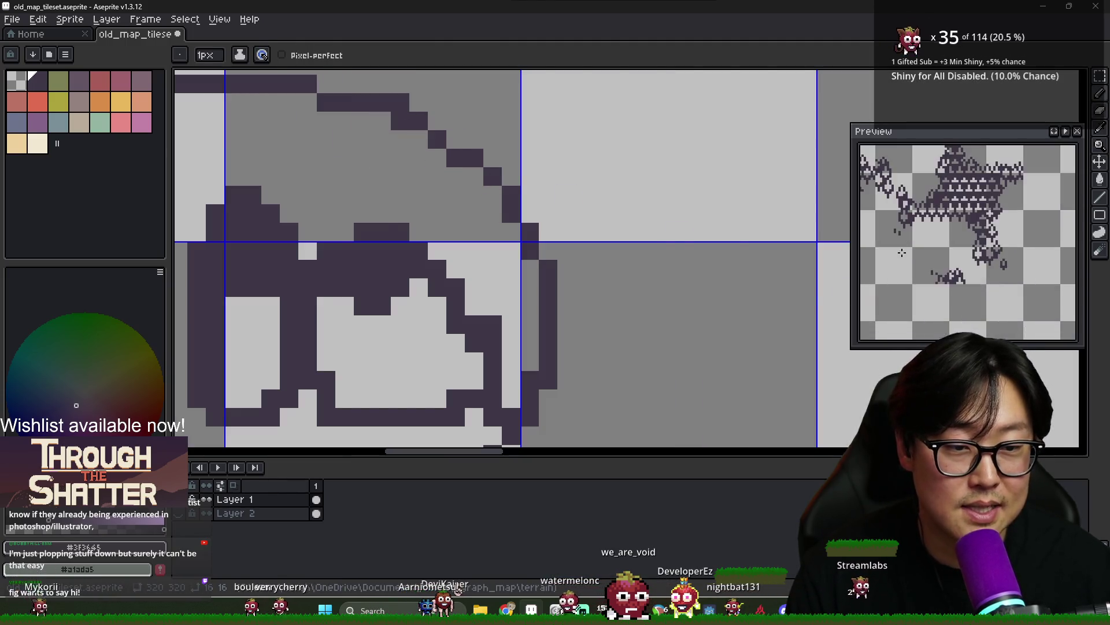
scroll(944, 263, up, 2)
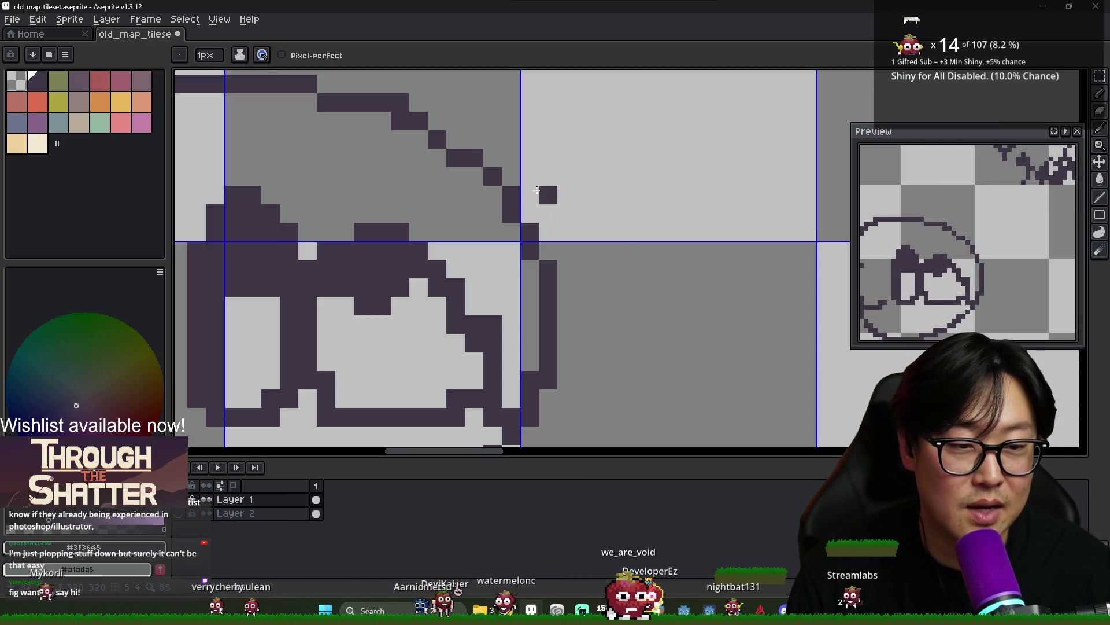
scroll(428, 150, left, 3)
scroll(538, 168, down, 1)
scroll(584, 149, right, 2)
drag(463, 142, 560, 199)
key(alt)
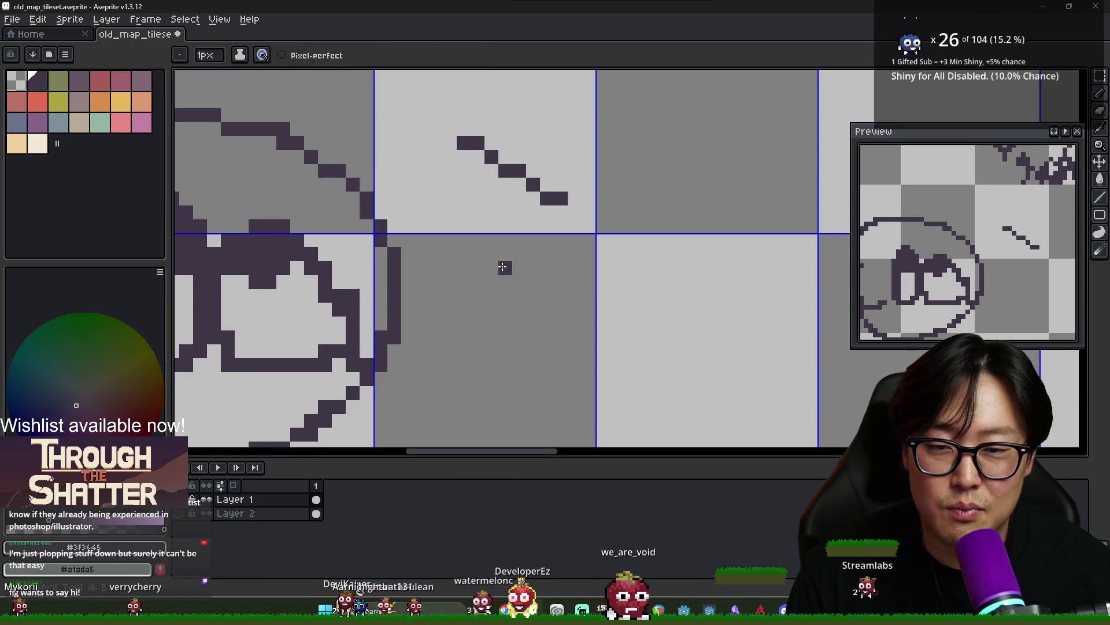
drag(493, 284, 520, 309)
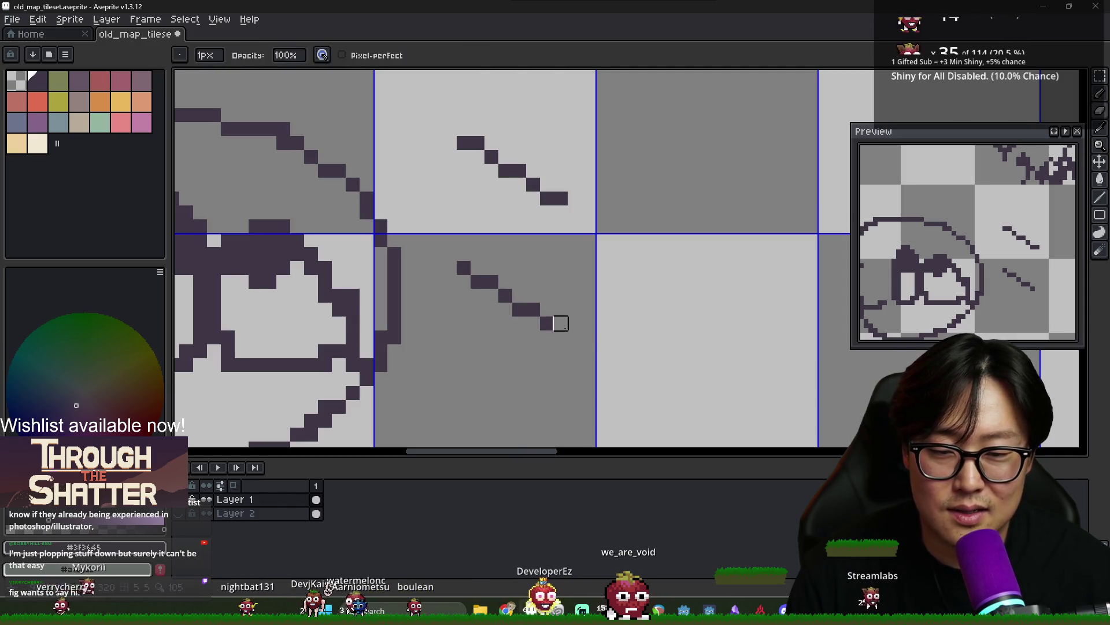
mouse_move(570, 337)
mouse_down()
mouse_move(617, 337)
mouse_move(677, 376)
mouse_up()
Place pixels one by one to form a short diagonal dash
scroll(657, 318, down, 3)
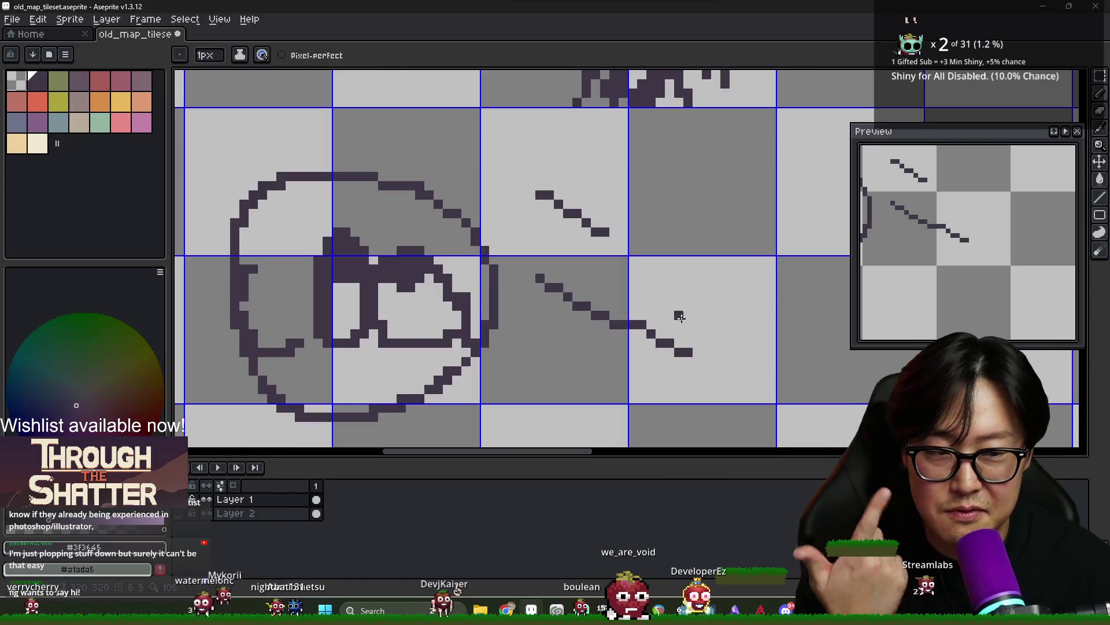
scroll(657, 319, down, 2)
scroll(590, 294, up, 3)
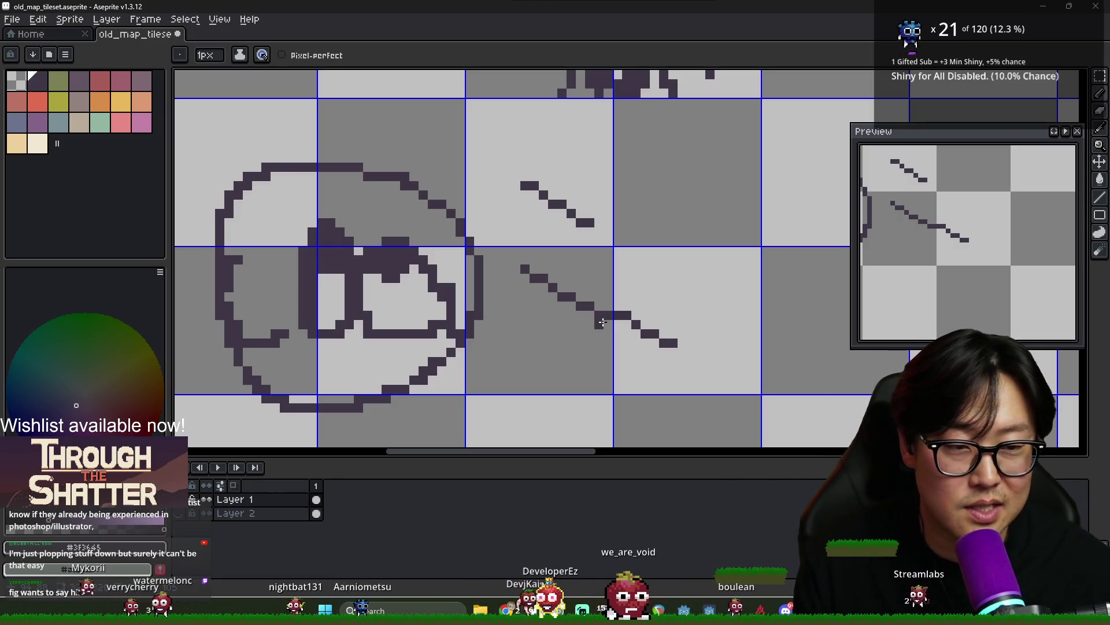
scroll(606, 325, up, 3)
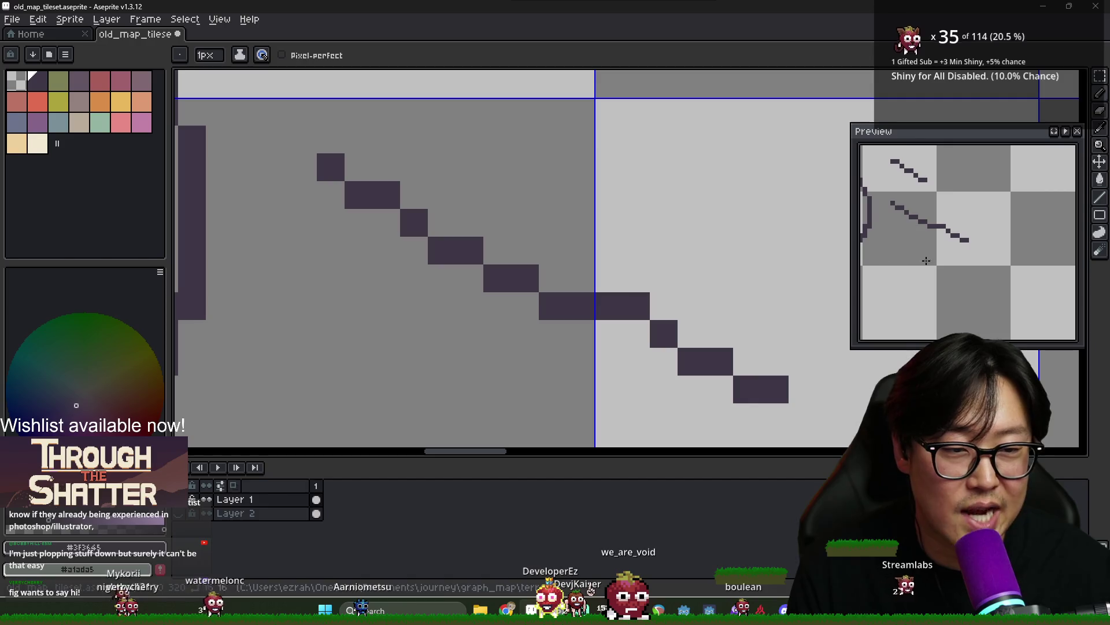
scroll(580, 296, down, 2)
click(499, 208)
click(513, 223)
click(527, 237)
click(532, 248)
Add short pixel dashes at the tile's top right and lower down
click(590, 208)
click(604, 208)
click(617, 223)
click(632, 222)
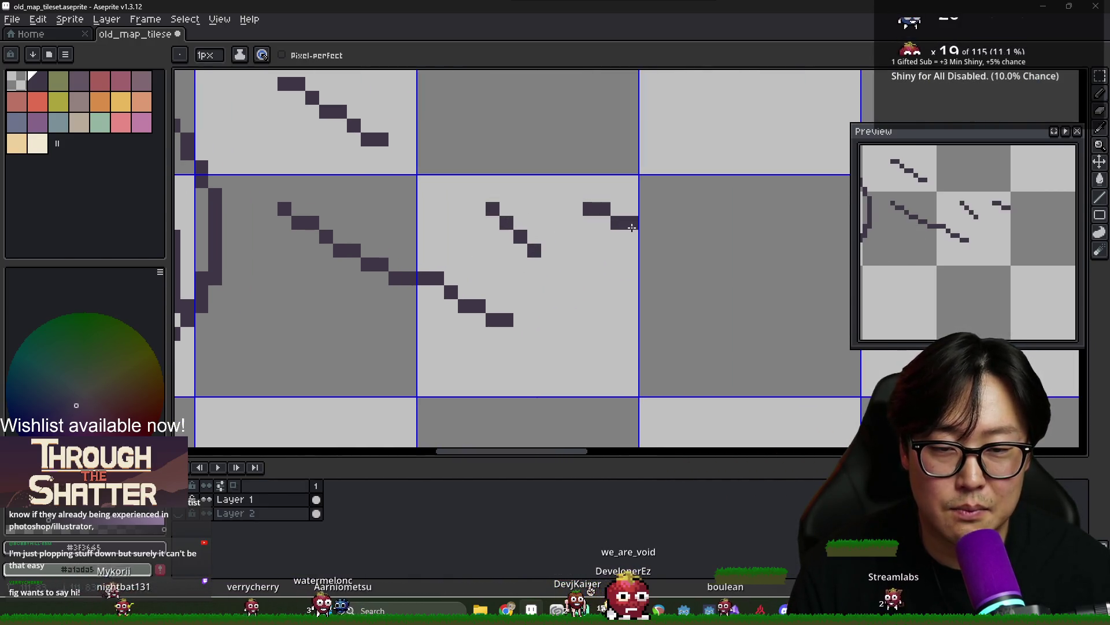
click(687, 250)
click(576, 292)
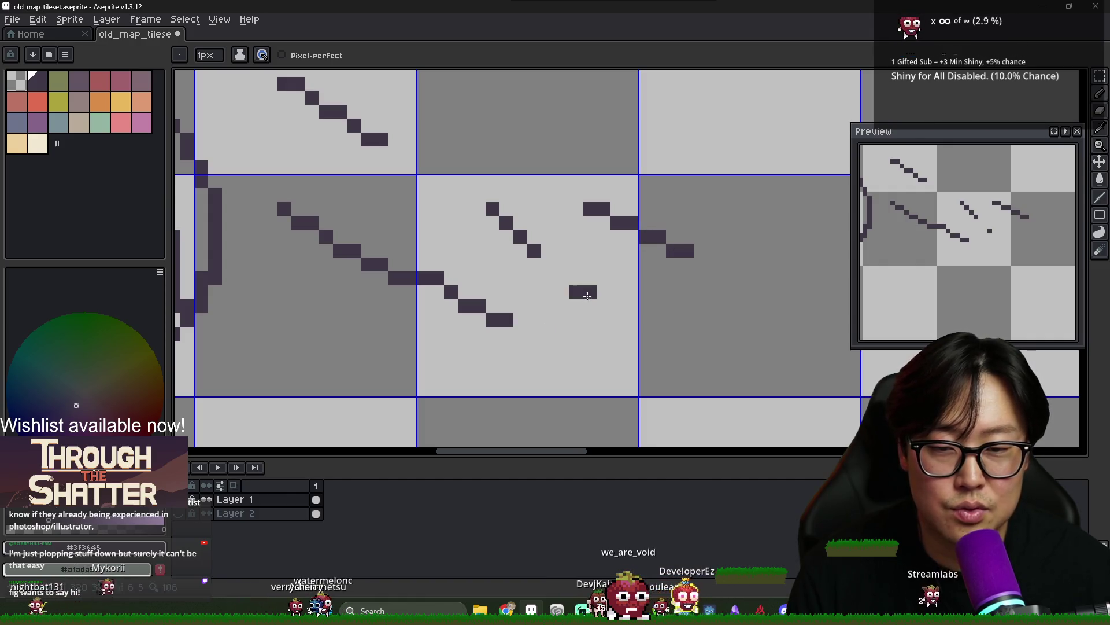
click(590, 292)
click(603, 292)
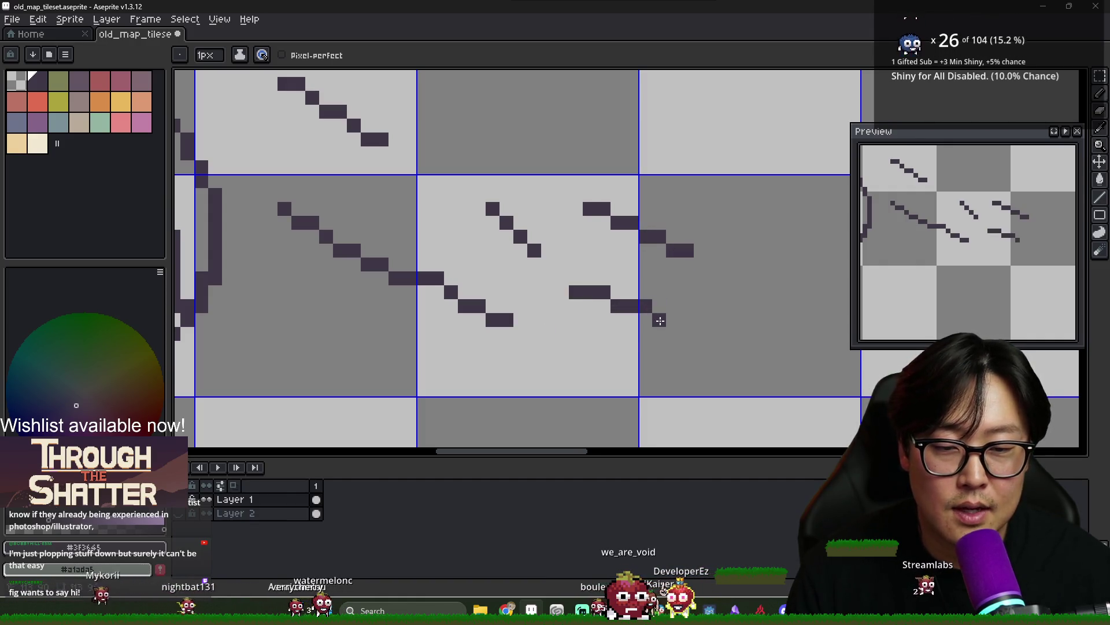
Extend the diagonals with extra pixels and clear stray pixels to reshape a dash
scroll(578, 301, down, 2)
click(555, 279)
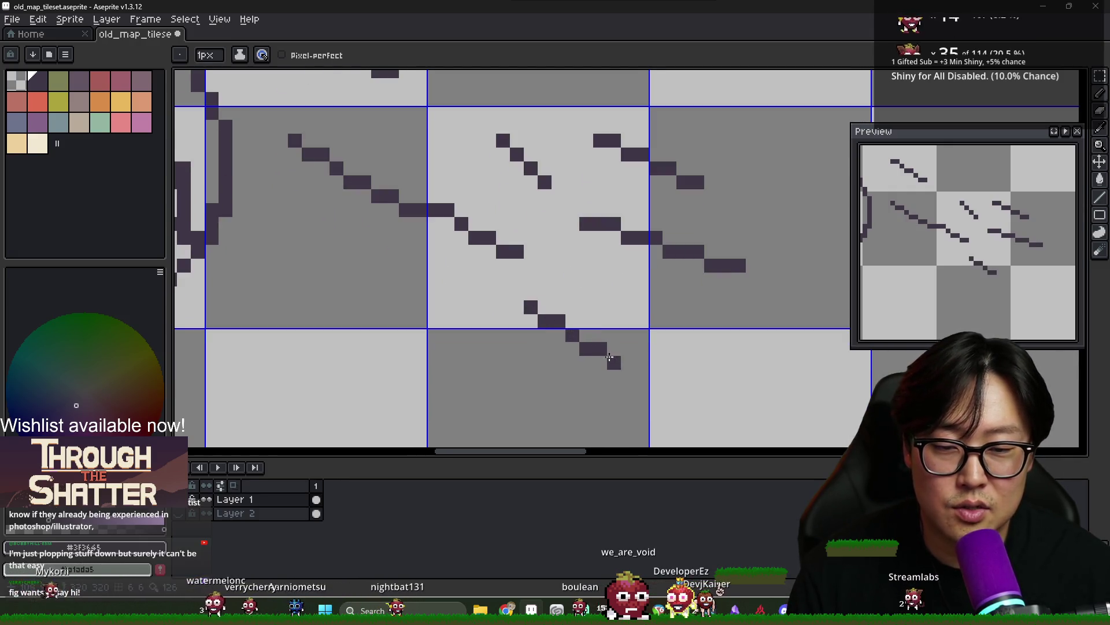
scroll(713, 370, down, 1)
click(631, 270)
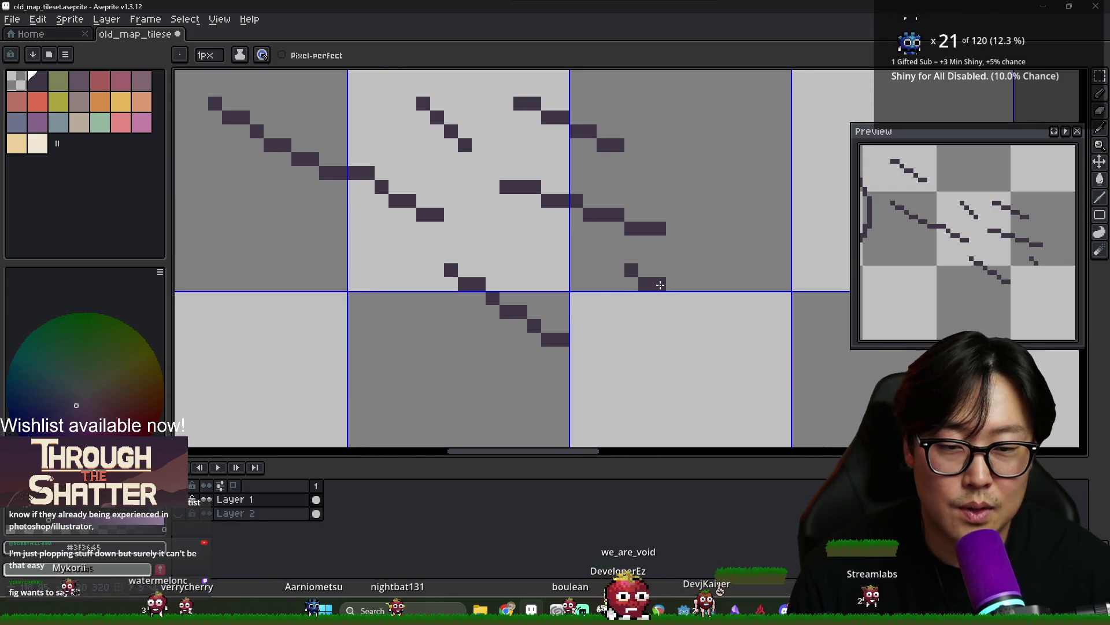
click(673, 298)
click(687, 298)
key(alt)
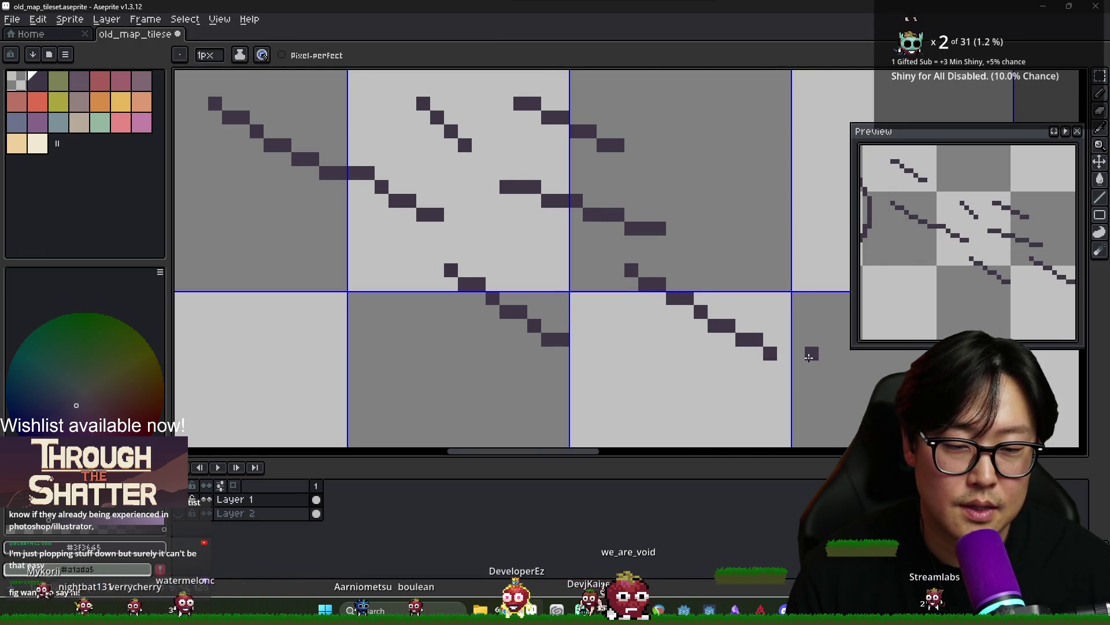
scroll(807, 359, right, 3)
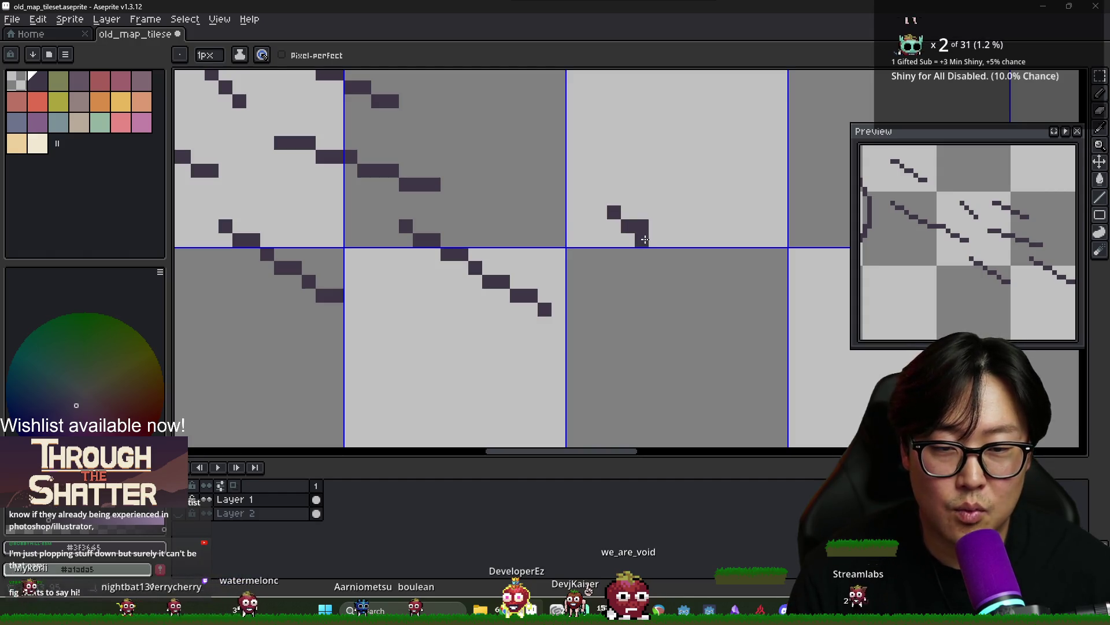
right_click(628, 226)
right_click(641, 226)
click(614, 226)
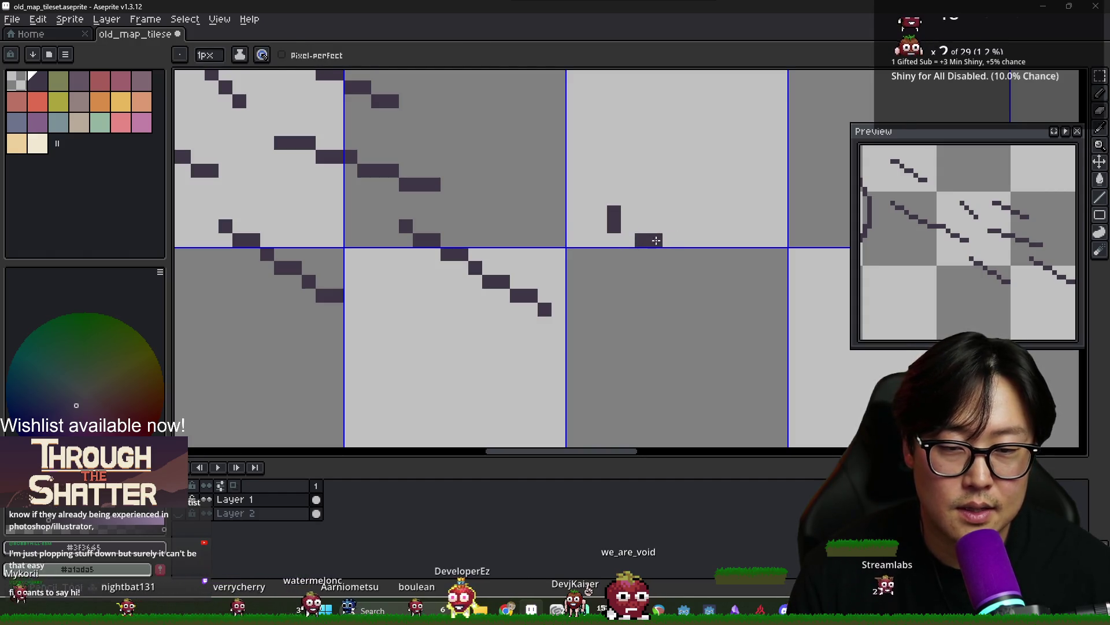
scroll(640, 248, down, 4)
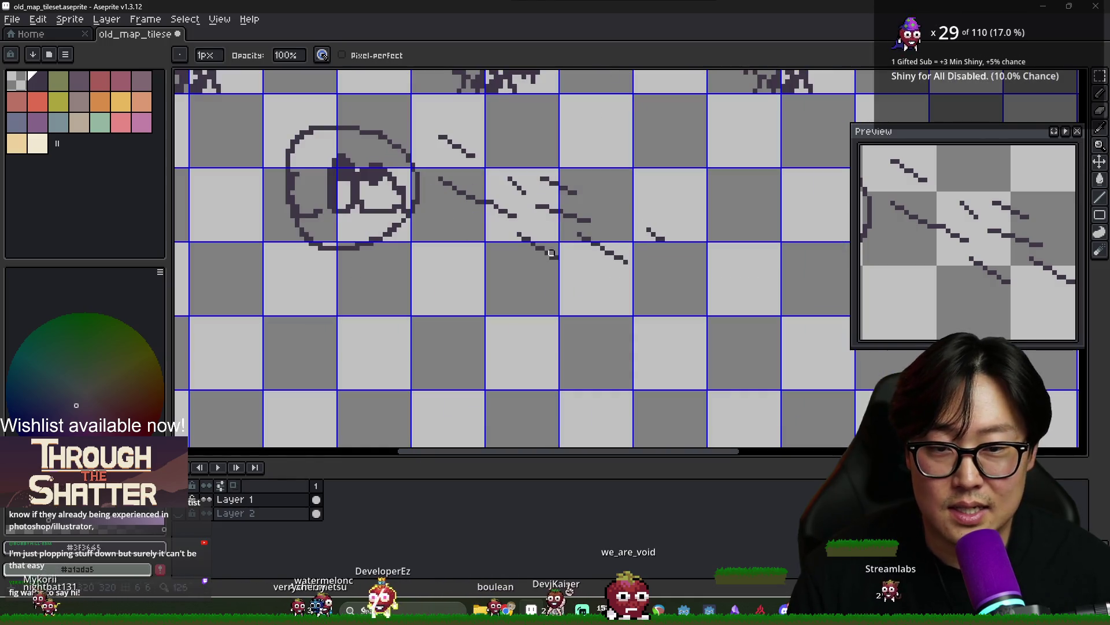
Erase the long diagonal stroke and the small dashes, leaving the circle face
click(554, 257)
right_click(622, 260)
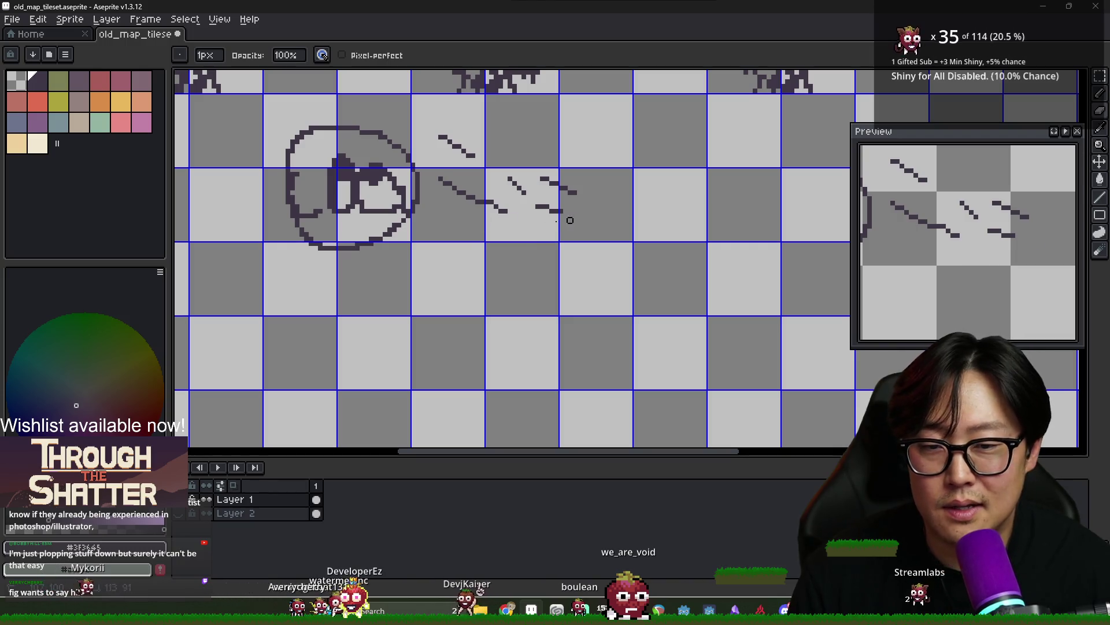
drag(514, 216, 612, 197)
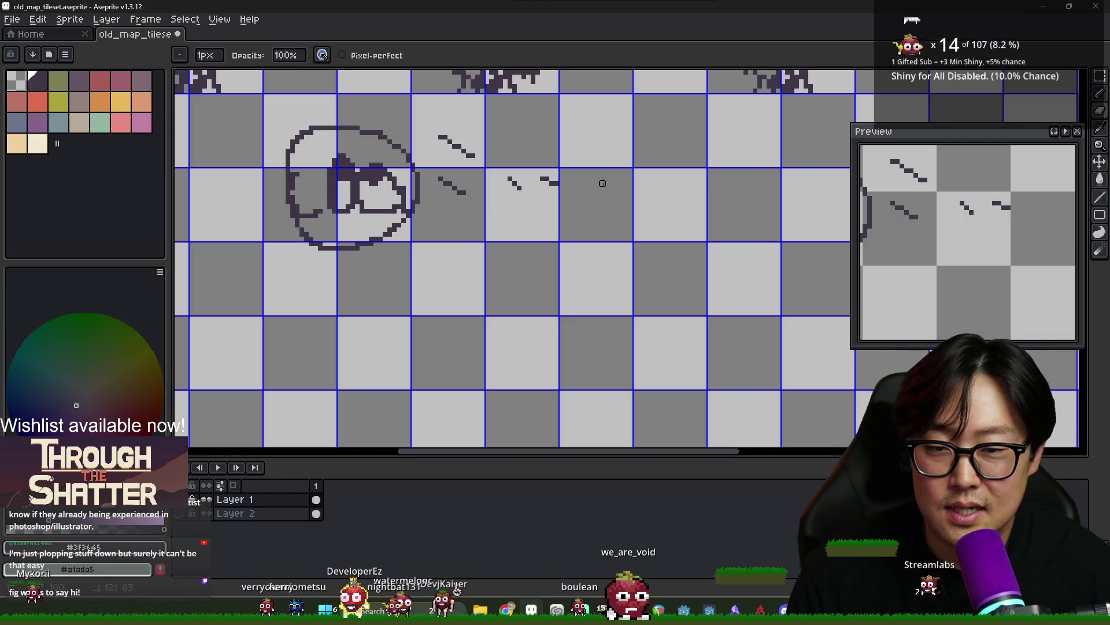
drag(521, 184, 570, 175)
mouse_move(457, 184)
mouse_down()
mouse_move(439, 180)
mouse_move(482, 155)
mouse_move(402, 147)
mouse_up()
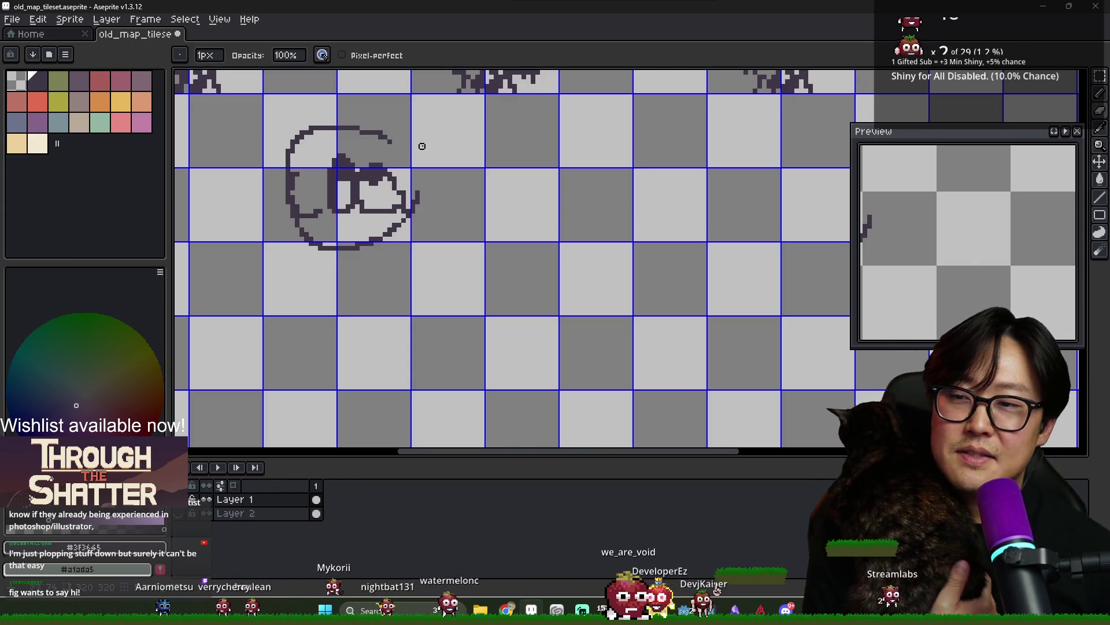
Pick the dark purple colour and draw a second circle beside the first doodle
click(40, 92)
click(39, 86)
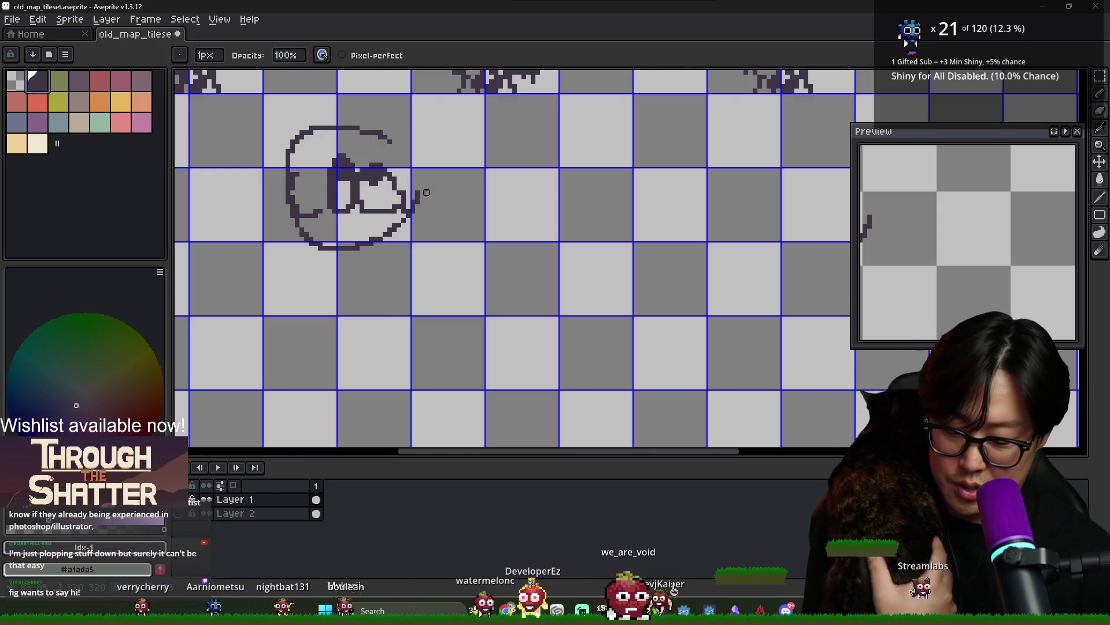
key(b)
mouse_move(463, 205)
mouse_down()
mouse_move(486, 145)
mouse_move(524, 132)
mouse_move(587, 188)
mouse_move(462, 231)
mouse_move(544, 238)
mouse_move(569, 223)
mouse_move(579, 199)
mouse_up()
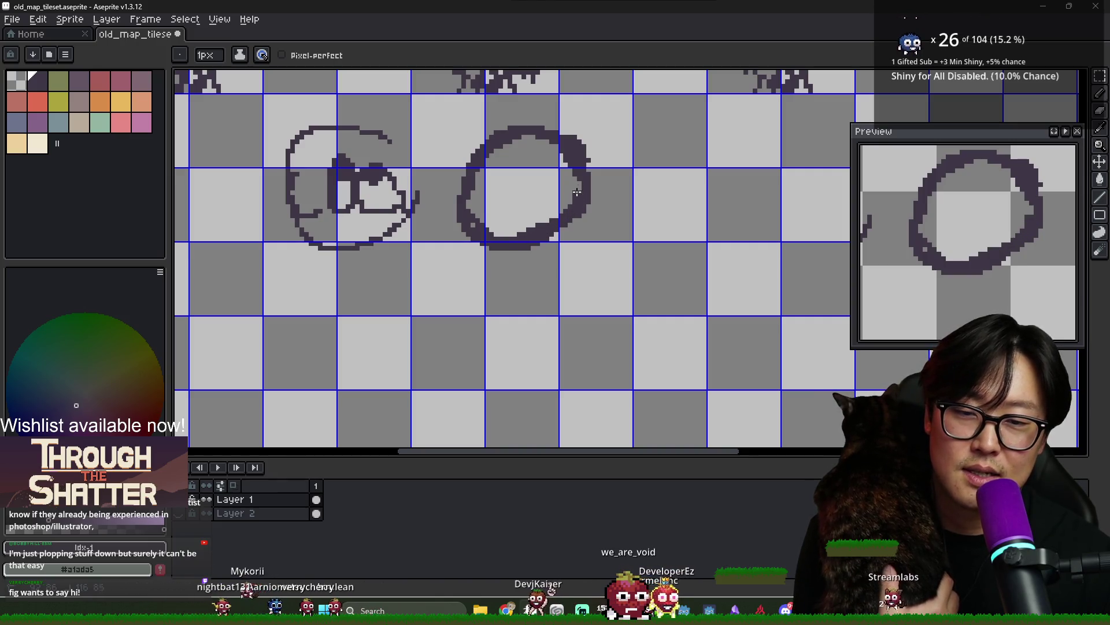
scroll(579, 234, down, 2)
scroll(577, 236, up, 2)
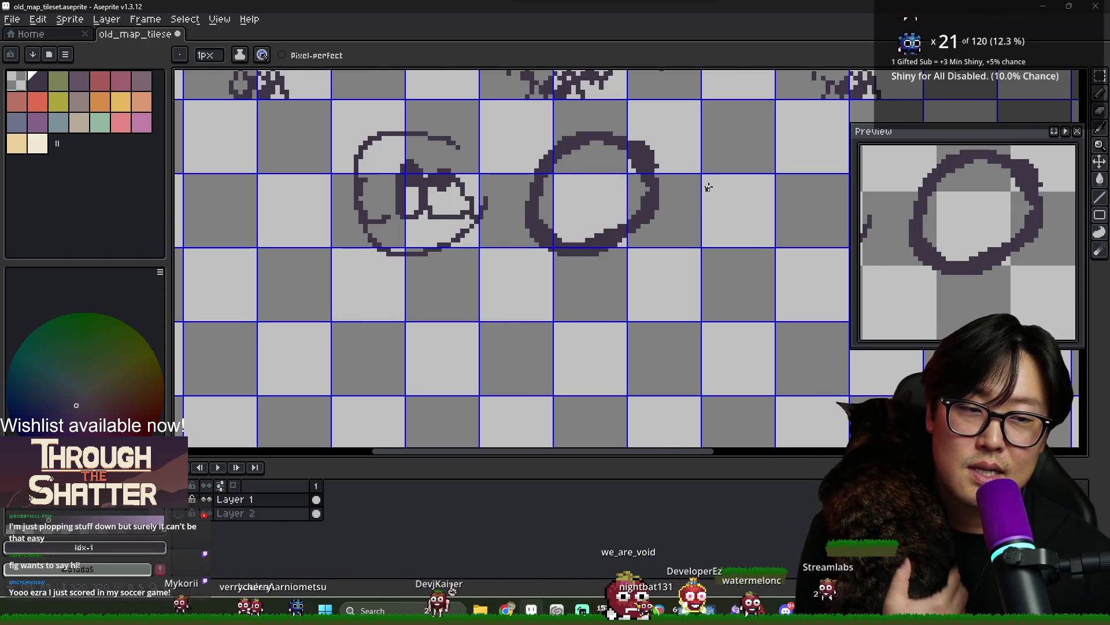
Draw eyes and a mouth inside the second circle
mouse_move(571, 176)
mouse_down()
mouse_move(562, 200)
mouse_move(608, 188)
mouse_up()
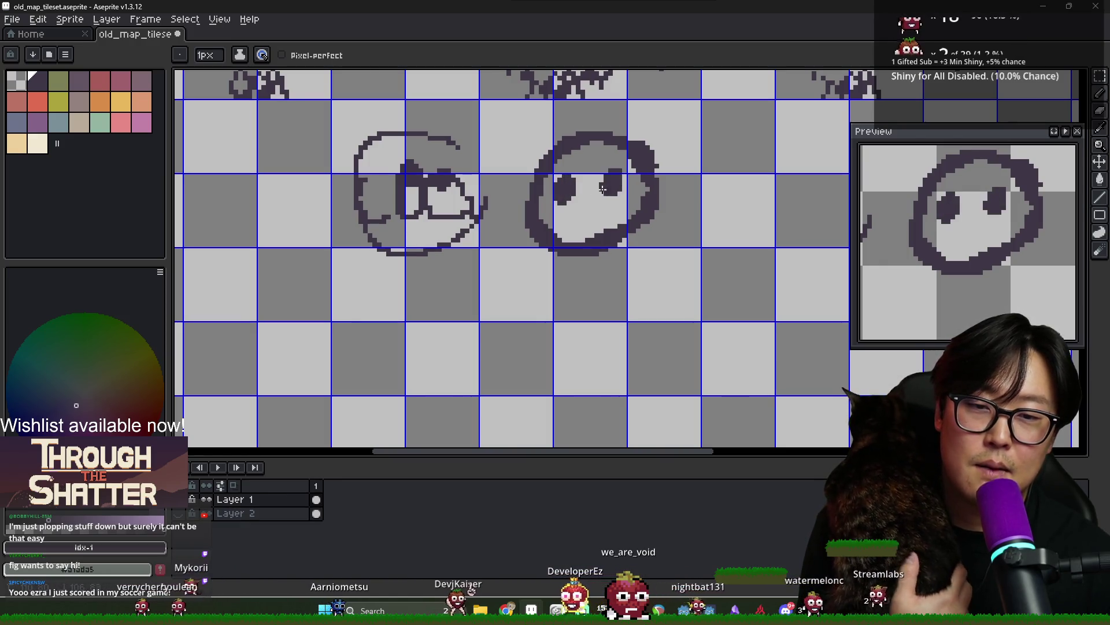
drag(562, 219, 599, 211)
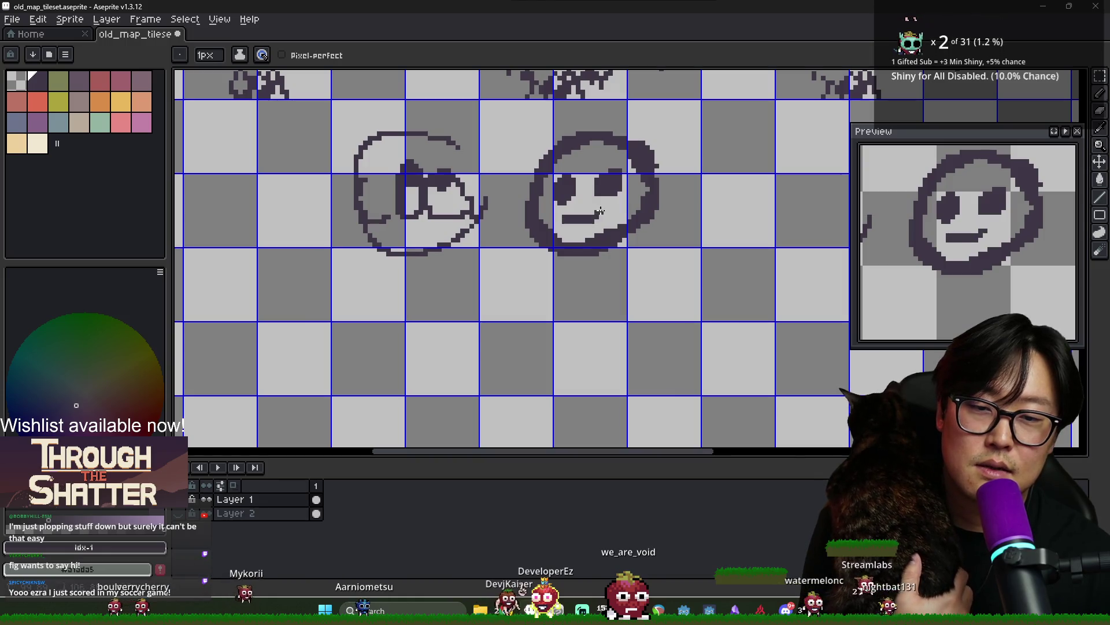
scroll(602, 215, down, 3)
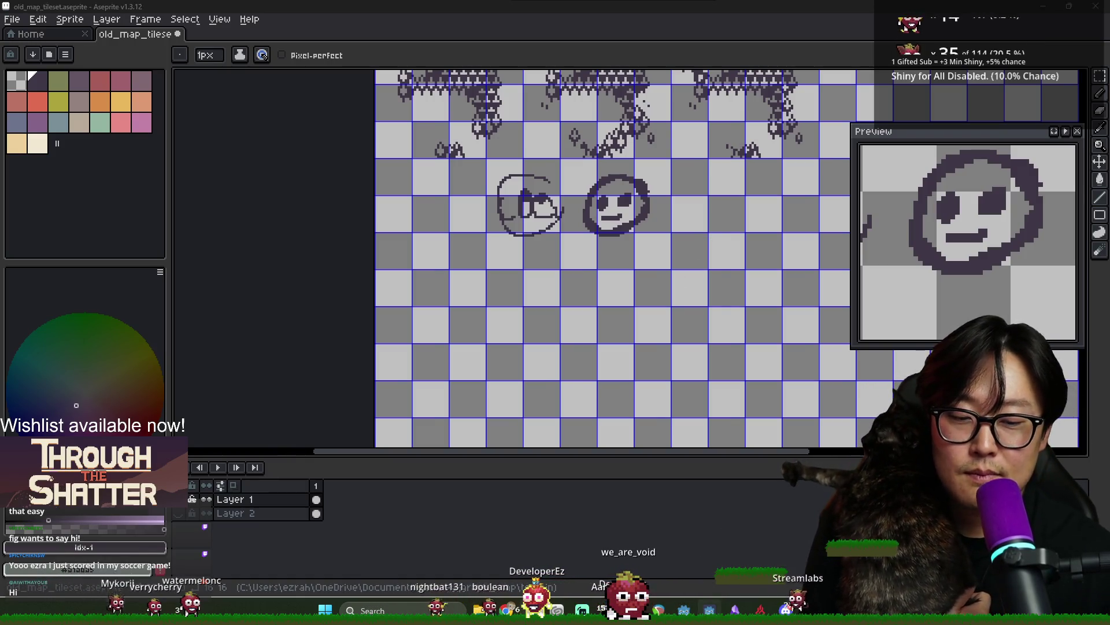
Run the Journey game, start a new game, search, and move onto the coin node
key(alt+Tab)
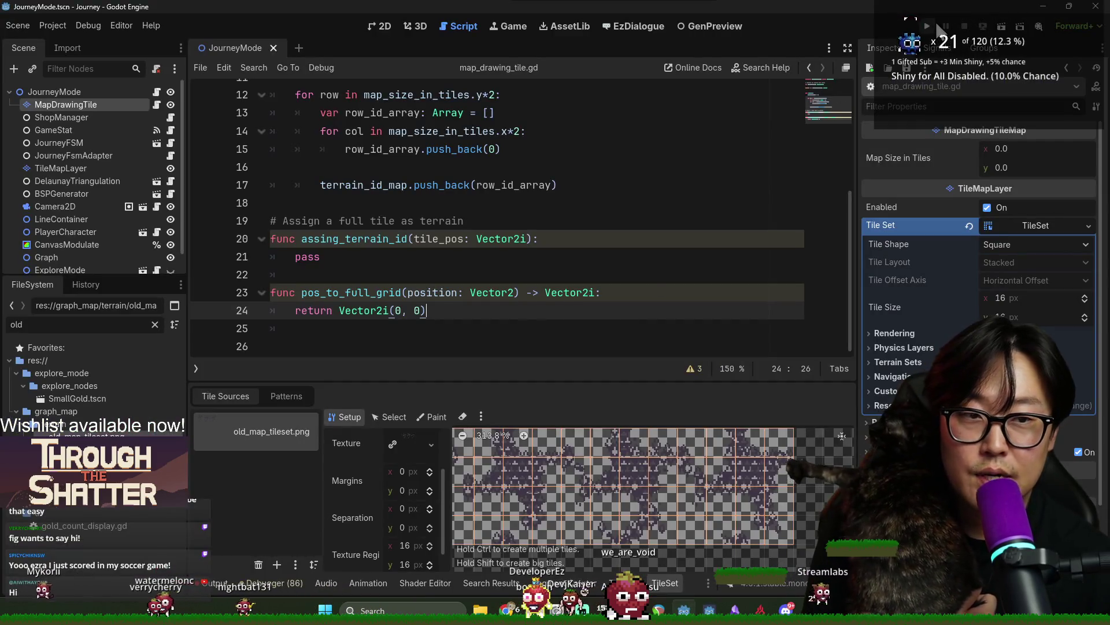
key(F5)
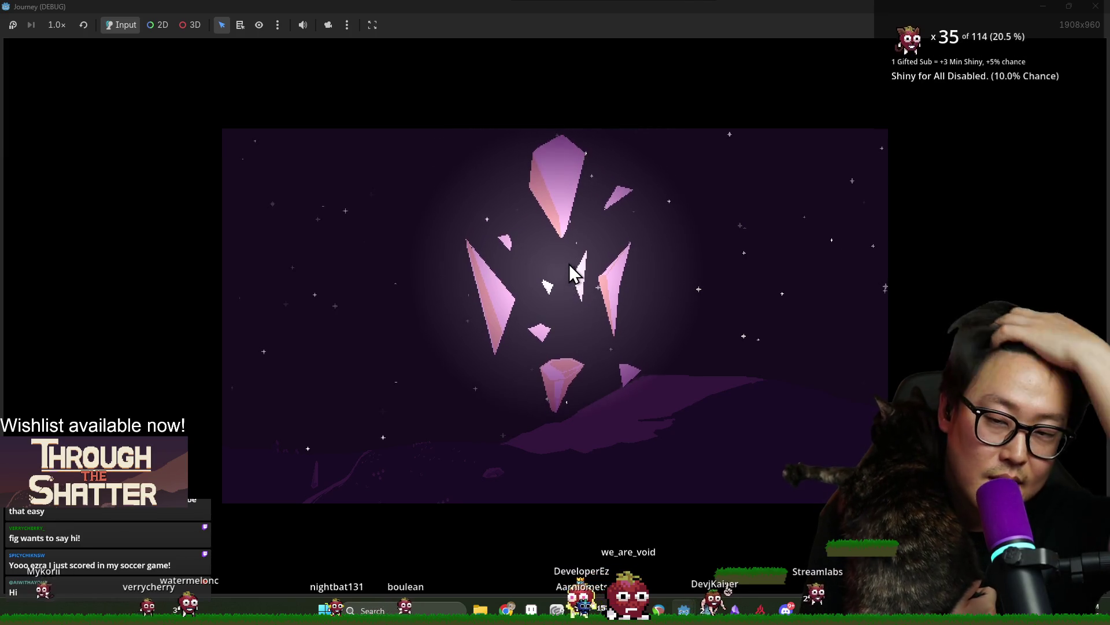
click(421, 315)
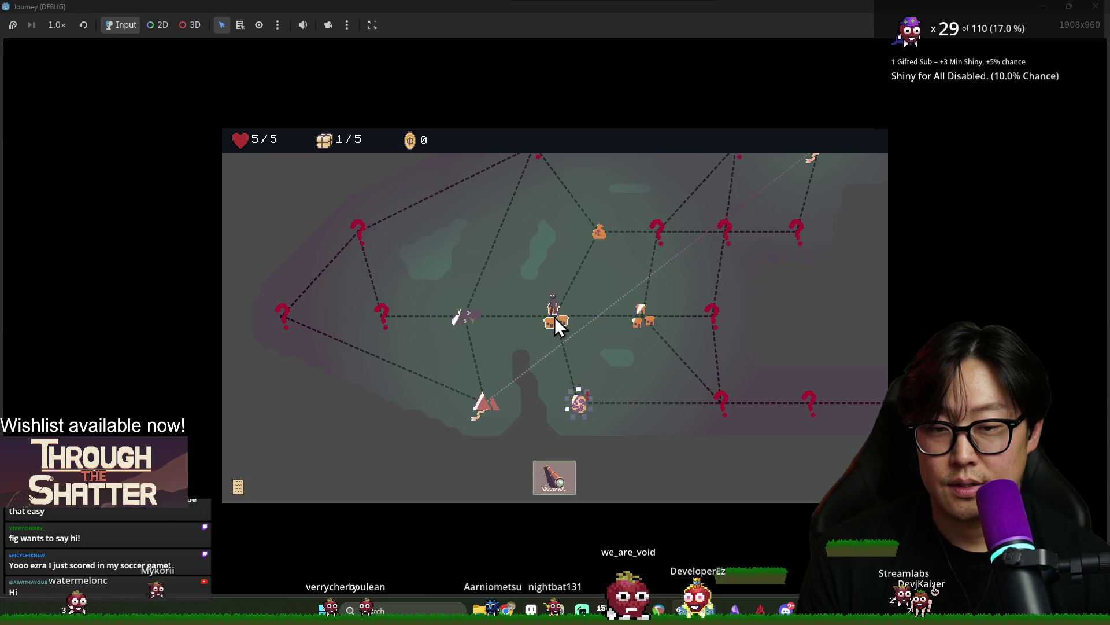
click(563, 474)
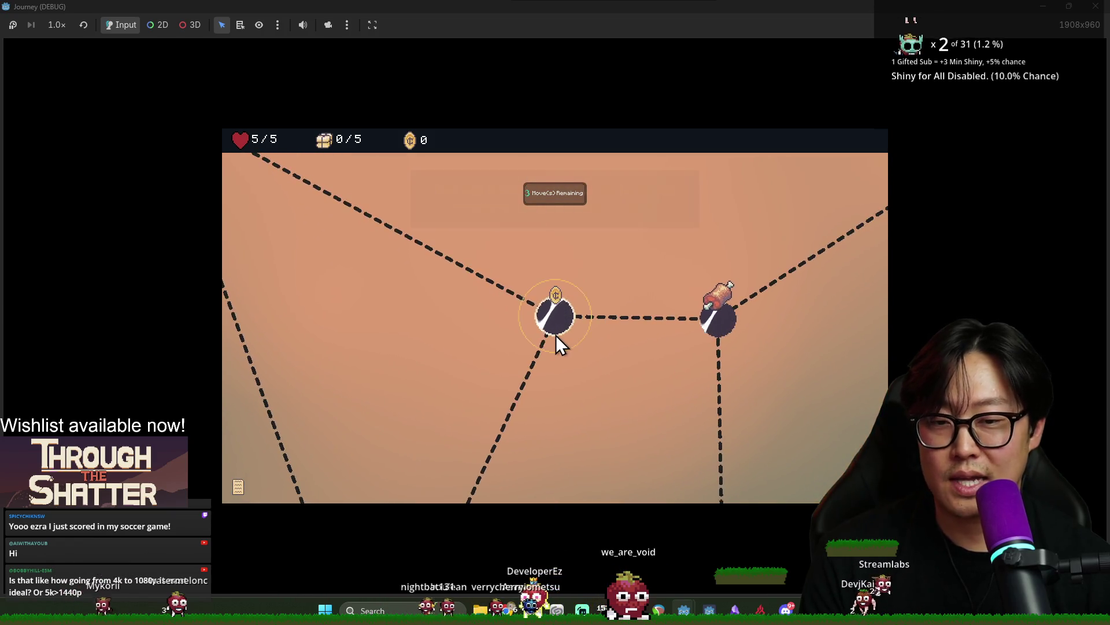
click(563, 325)
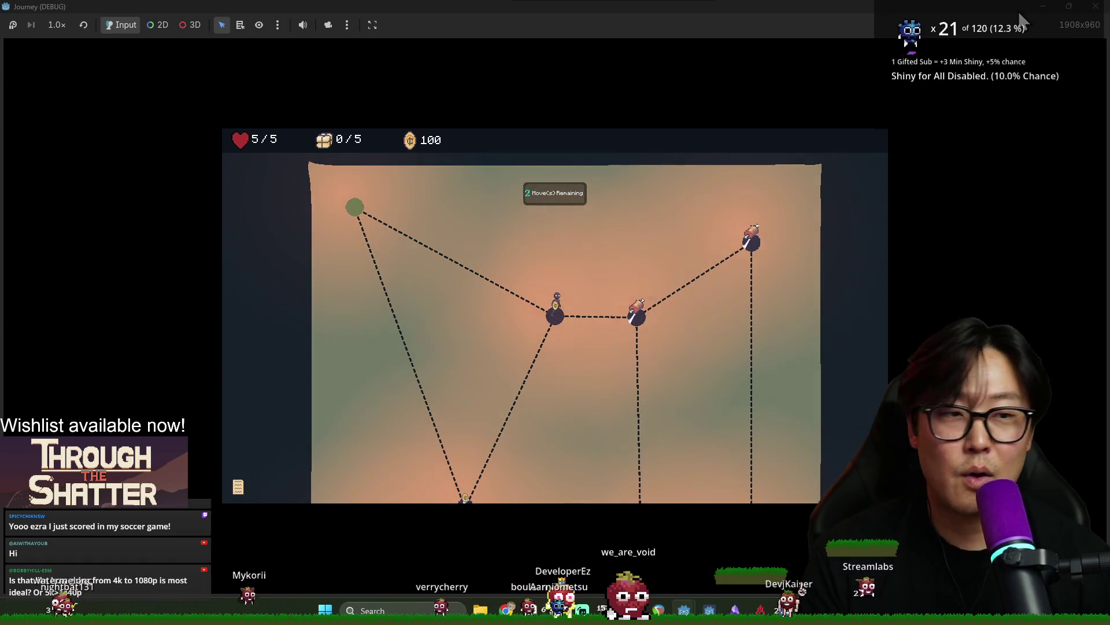
Set the window Stretch Scale Mode to fractional in Project Settings and save
click(1099, 7)
click(53, 25)
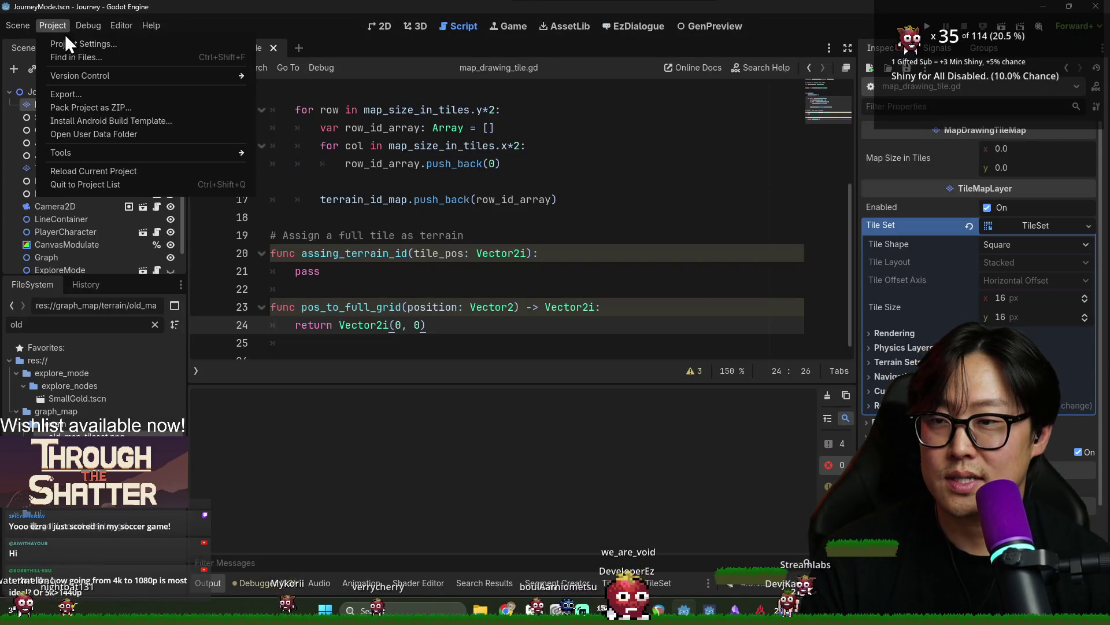
click(64, 42)
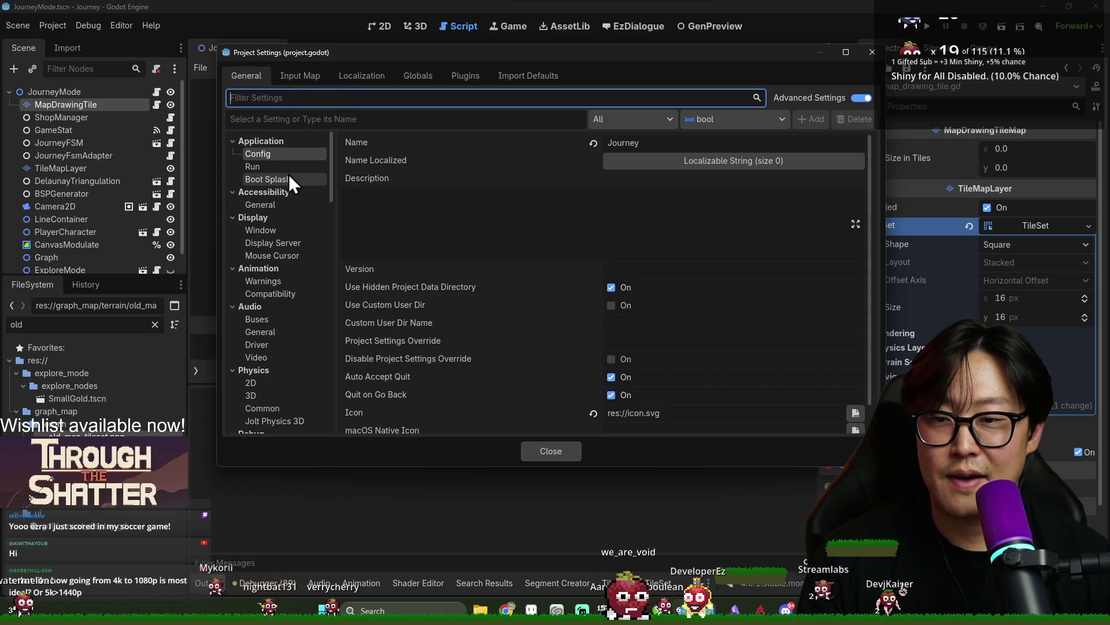
click(275, 103)
text(windo)
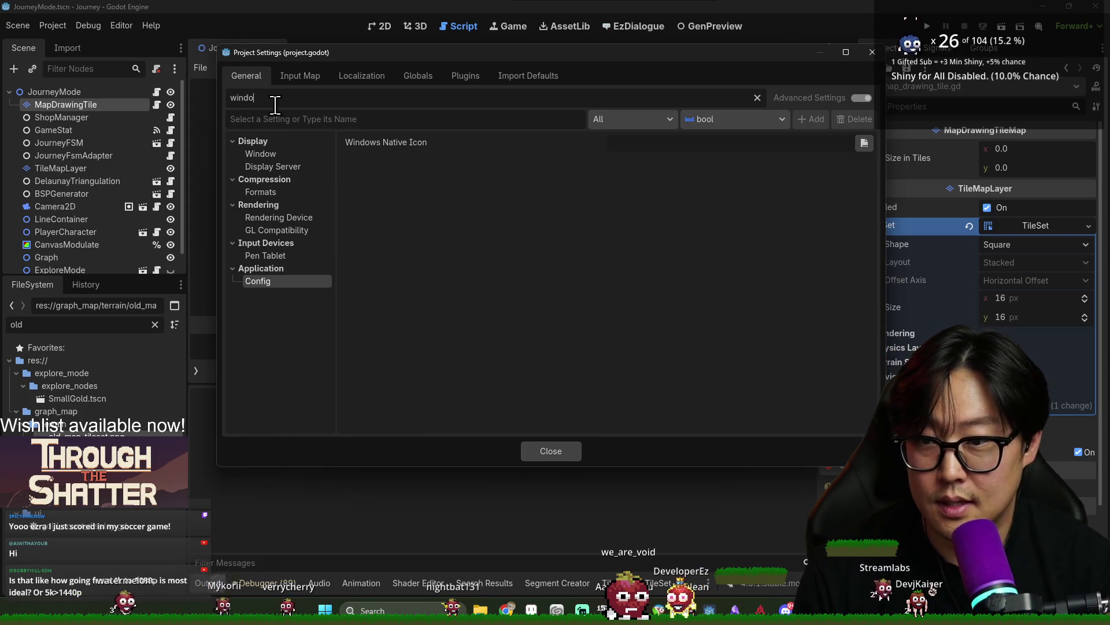
click(297, 155)
scroll(647, 259, down, 6)
scroll(647, 258, up, 4)
scroll(642, 184, up, 5)
scroll(647, 181, down, 8)
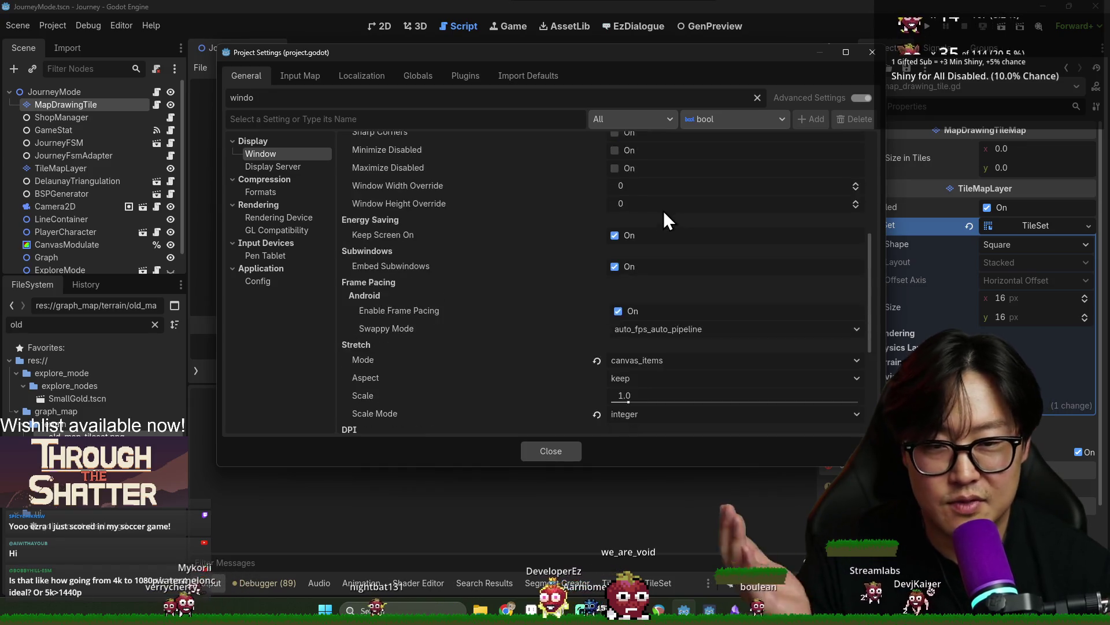
scroll(665, 217, down, 4)
click(637, 230)
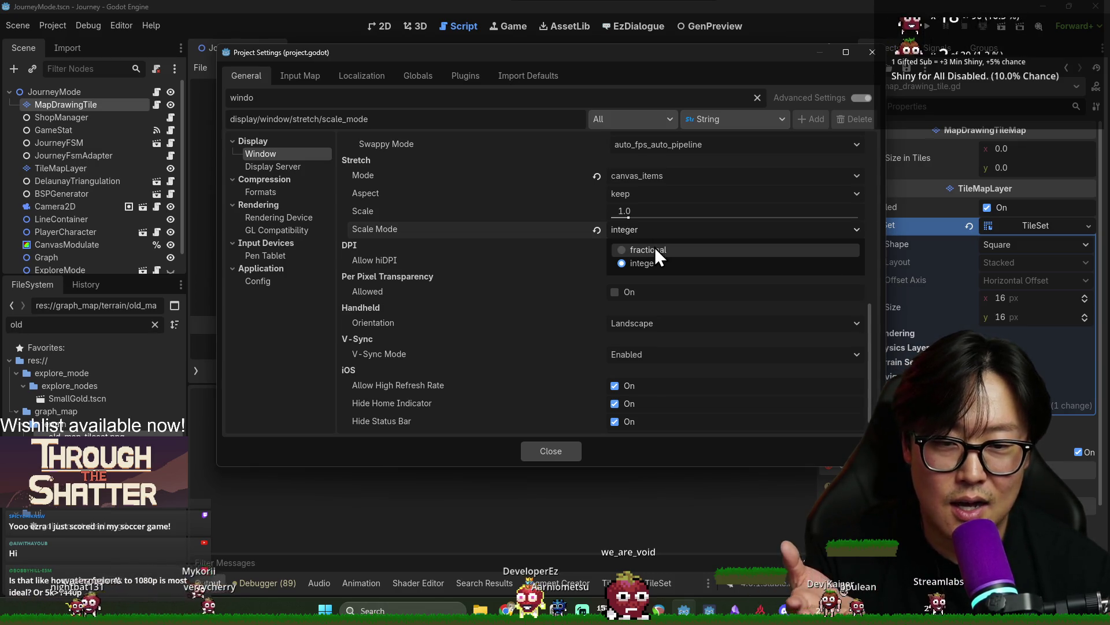
click(653, 249)
click(575, 445)
key(ctrl+s)
Test-run the game with the new scaling, then close it
click(926, 27)
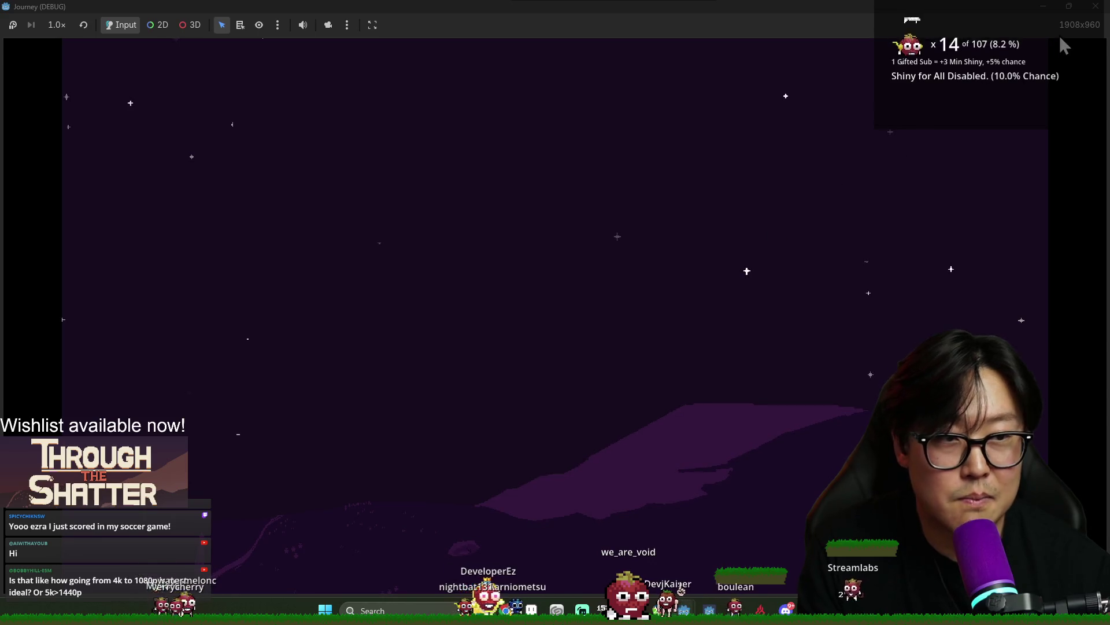
click(1096, 6)
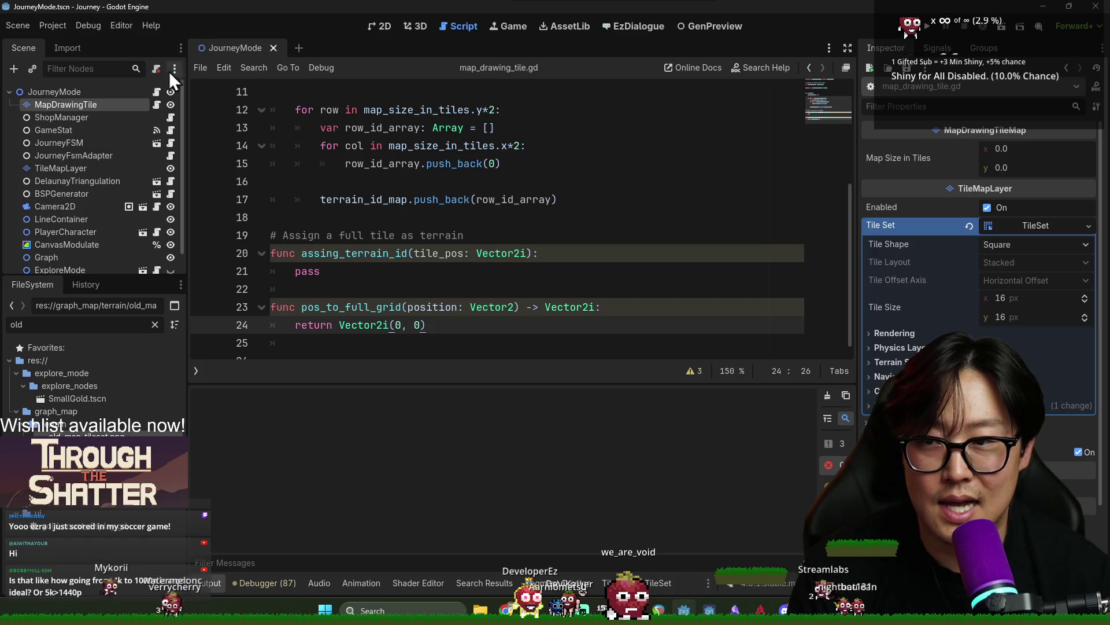
key(alt+Tab)
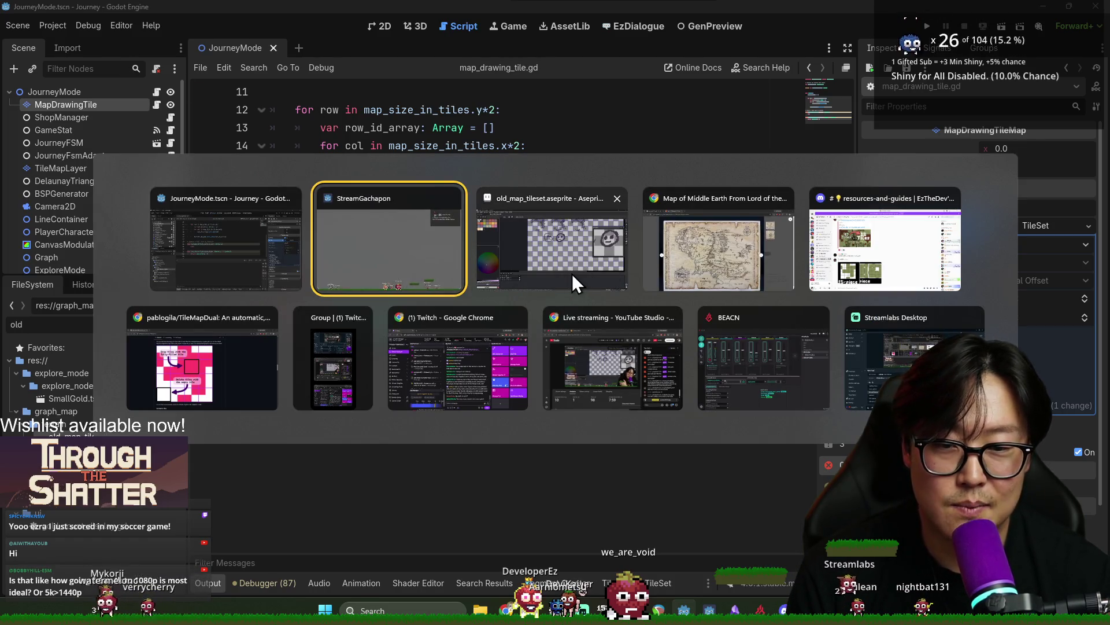
Select and delete the two face doodles and leftover stray pixels with the marquee
click(572, 273)
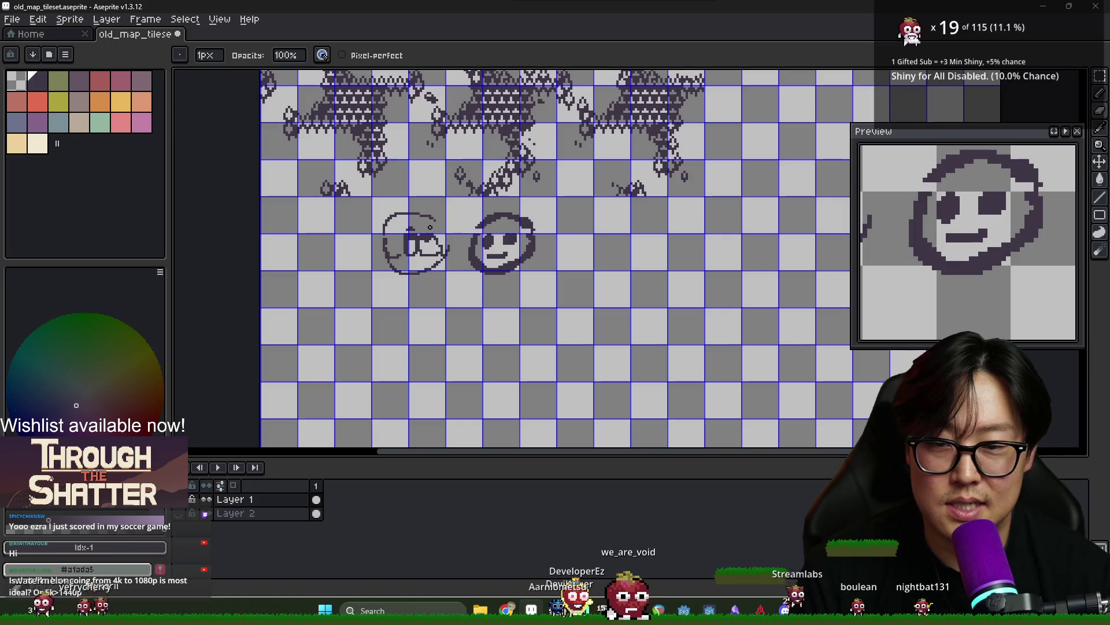
key(m)
mouse_move(525, 278)
mouse_down()
mouse_move(366, 237)
mouse_move(373, 216)
mouse_up()
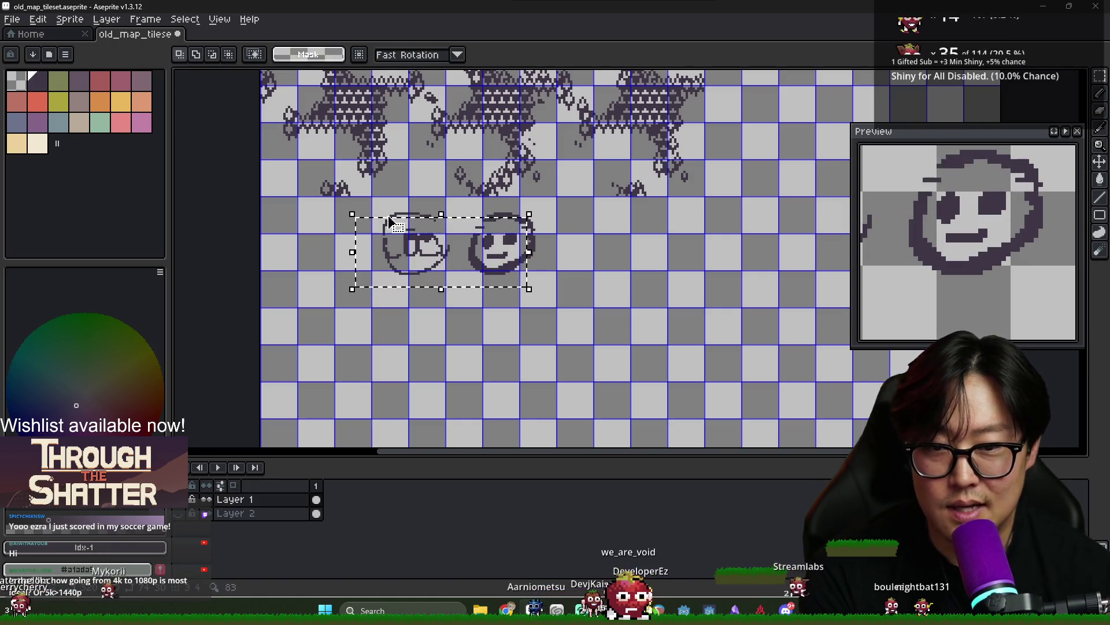
key(Delete)
drag(470, 216, 577, 273)
key(Delete)
Undo the accidental tile-art clear, deselect, save the tileset, and return to Godot
key(ctrl+a)
key(Delete)
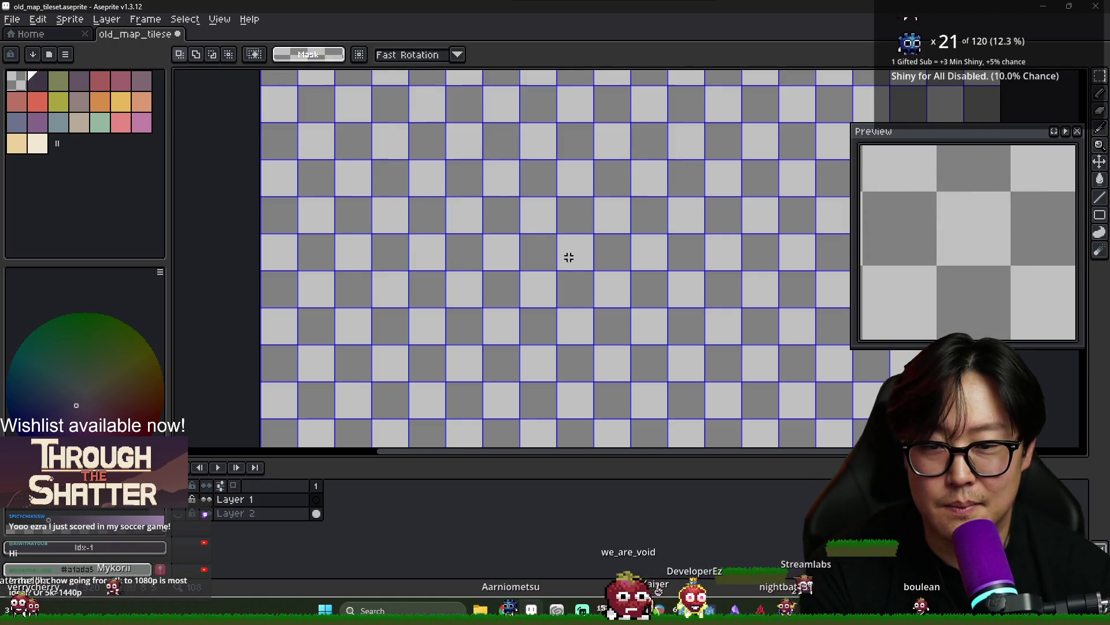
key(ctrl+z)
key(ctrl+z)
key(ctrl+d)
key(ctrl+s)
key(alt+Tab)
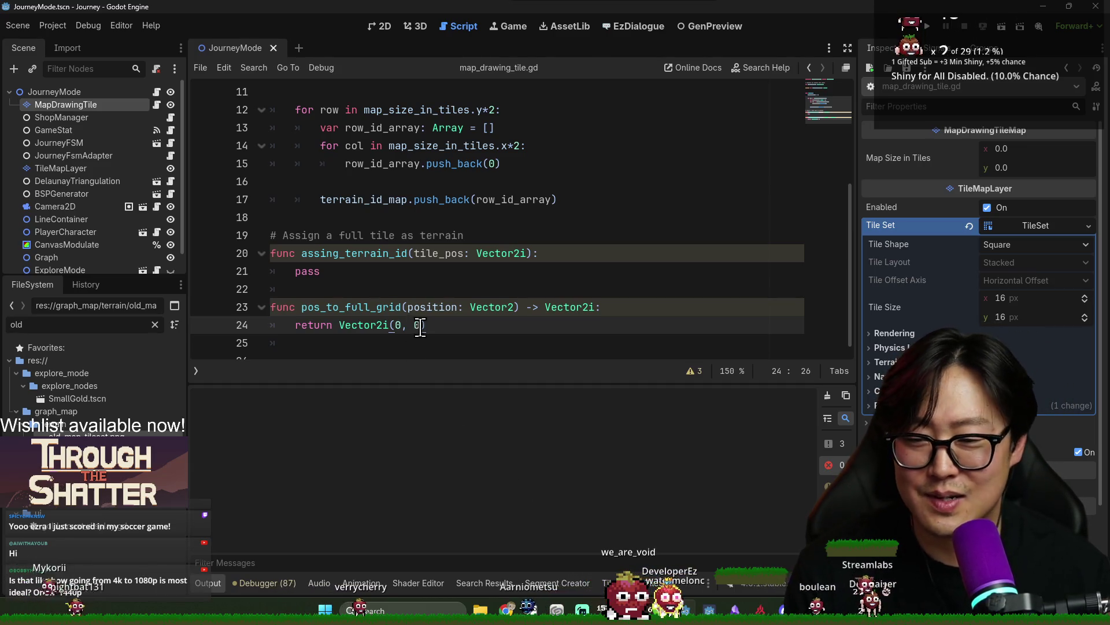
click(445, 290)
key(ctrl+s)
click(345, 253)
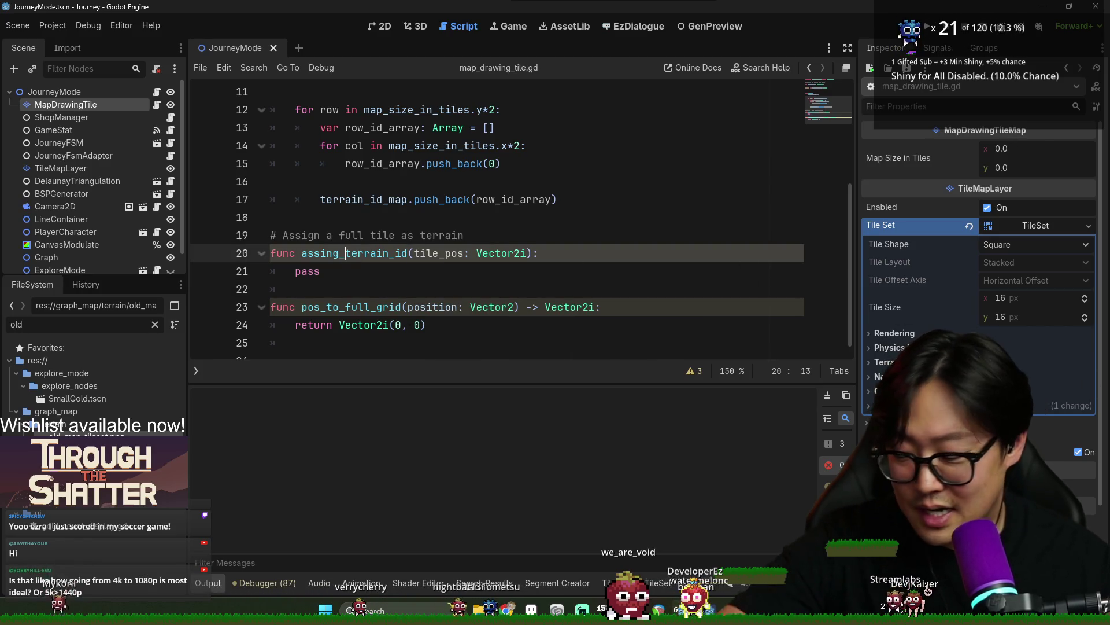
key(alt+Tab)
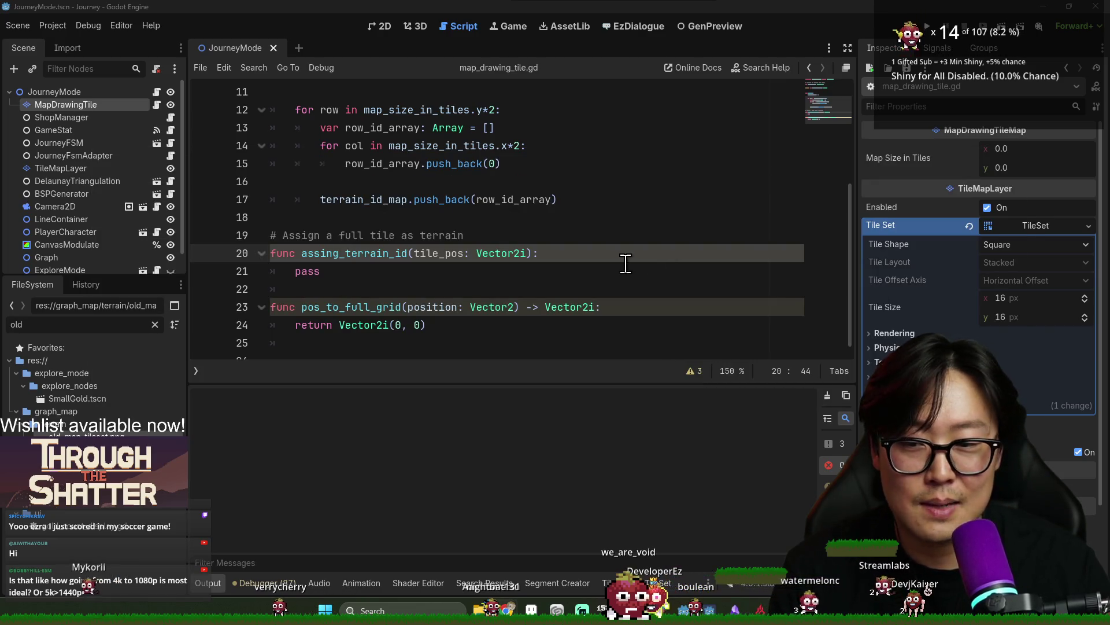
click(625, 265)
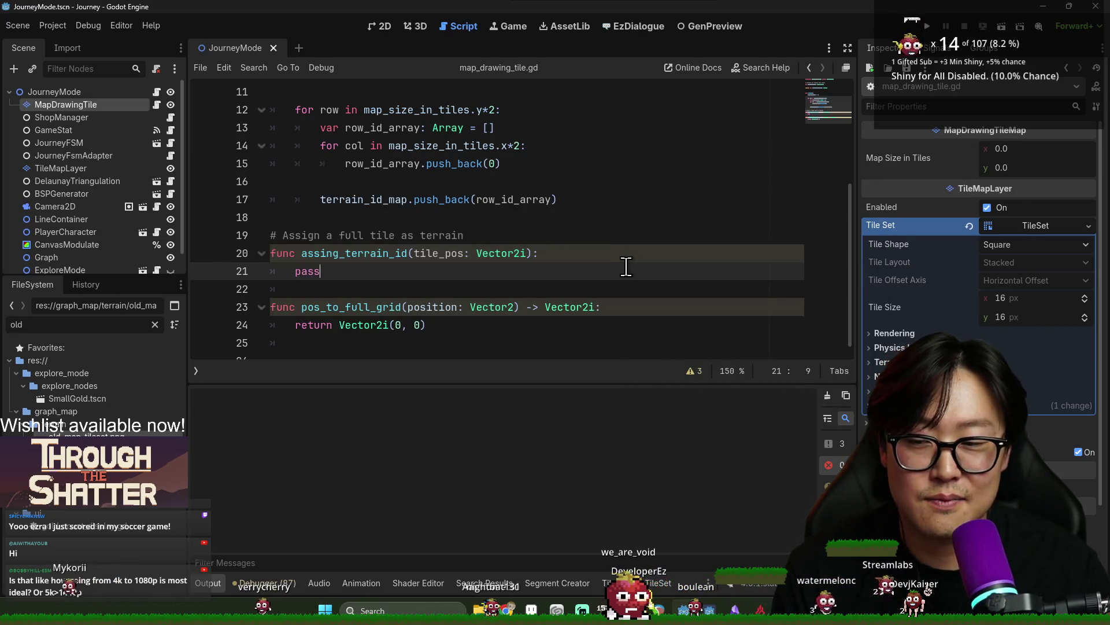